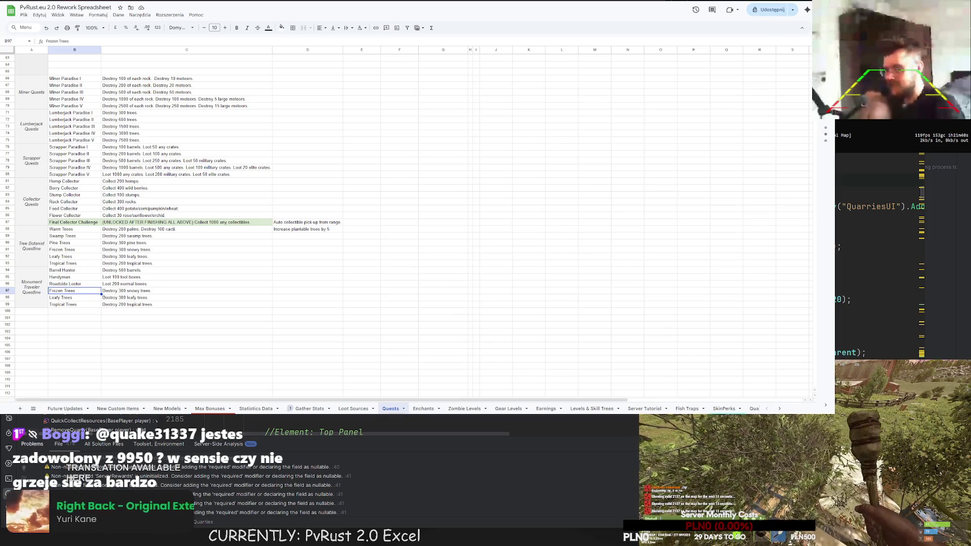
Step: Review the Barrel Hunter, Frozen Trees and Tropical Trees quest descriptions in the Quests sheet
click(354, 216)
click(217, 250)
click(209, 269)
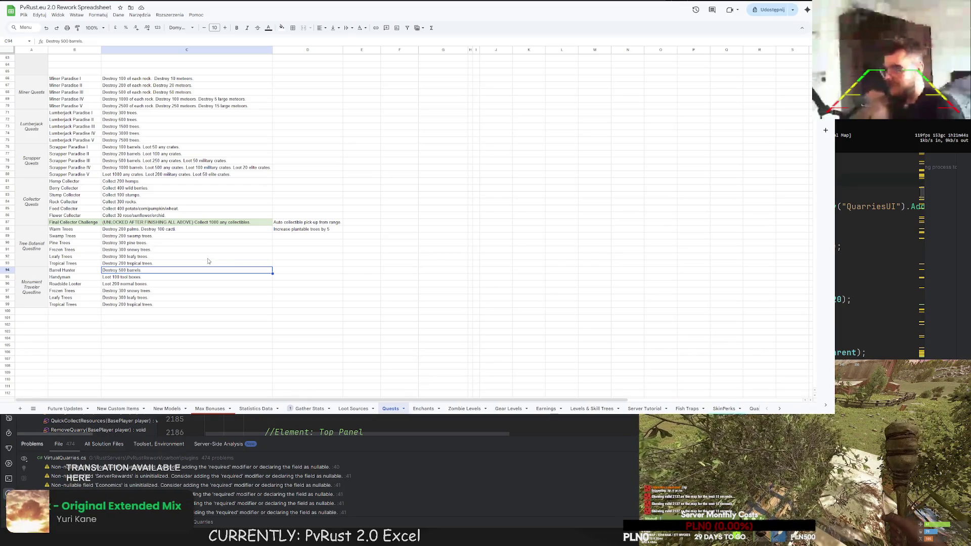
click(191, 291)
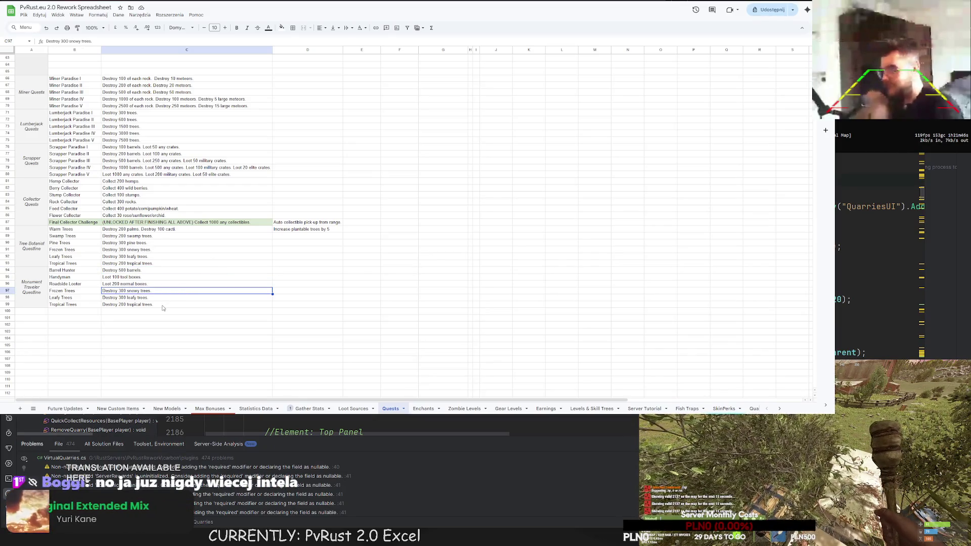
click(148, 312)
click(144, 306)
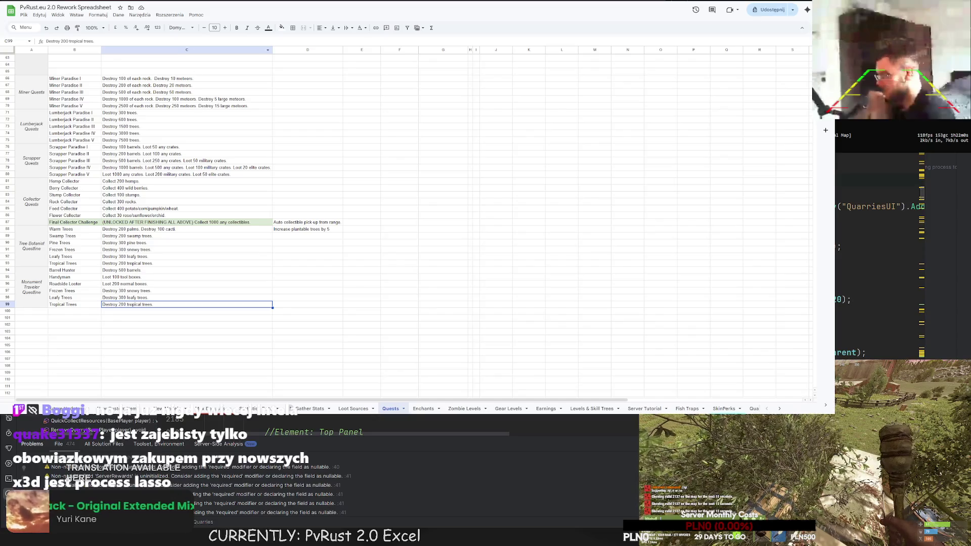
Step: Search Google for 'process lasso' in a new tab and open the official Process Lasso site
key(ctrl+t)
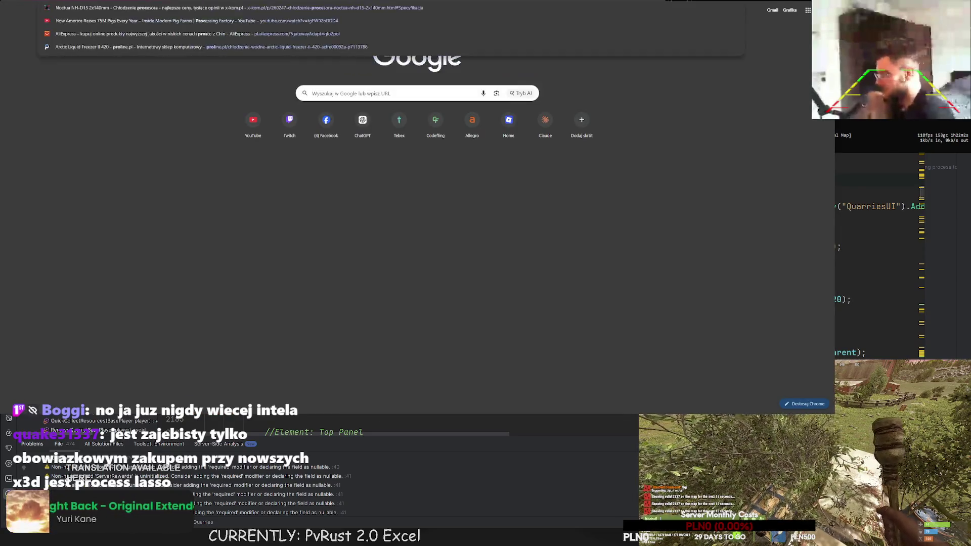
text(lasso)
key(Return)
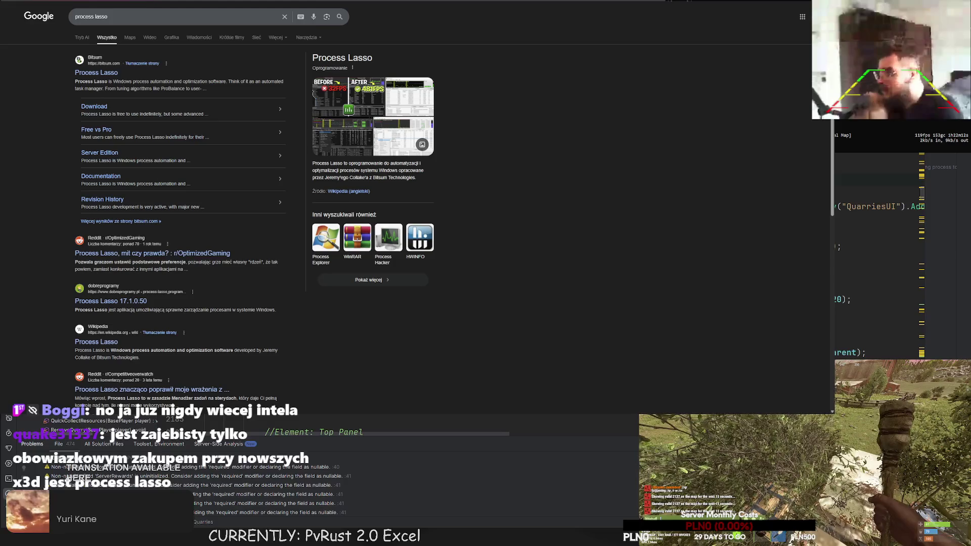
key(ctrl+Tab)
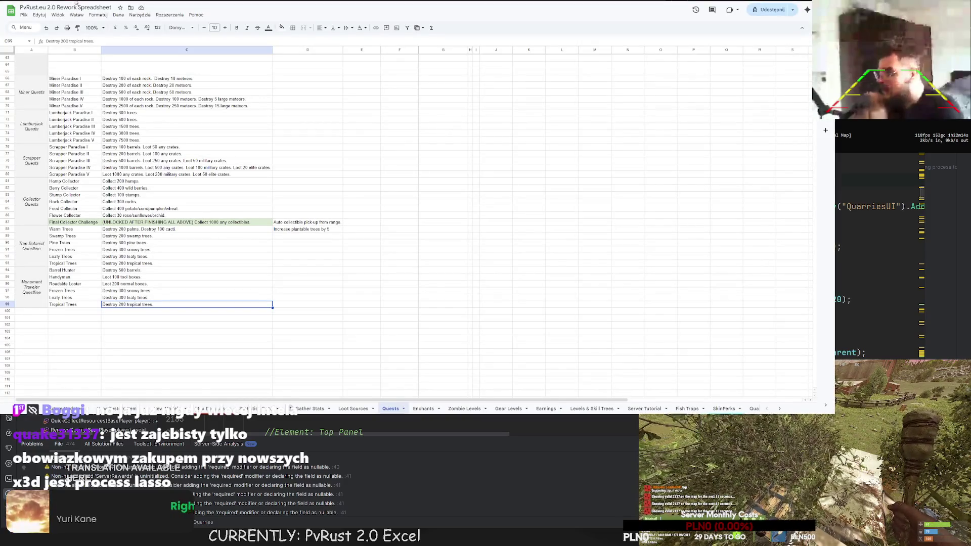
key(ctrl+shift+Tab)
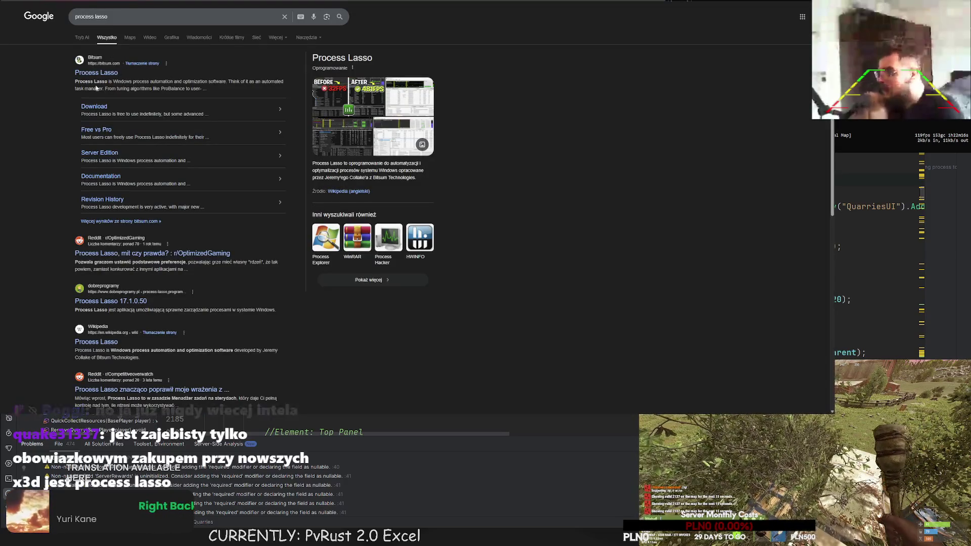
click(94, 73)
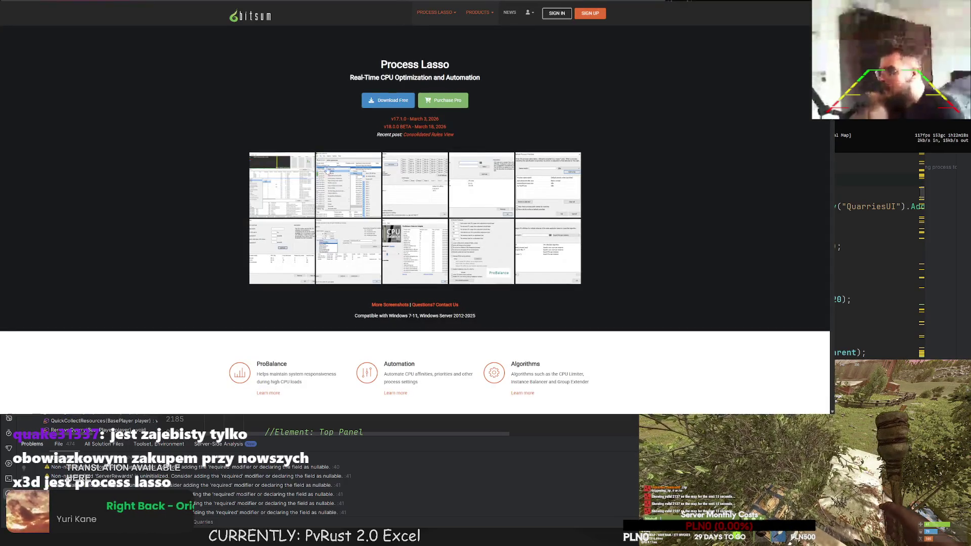
Step: Browse the Bitsum Process Lasso page and open the Process Lasso Pro pricing page
scroll(404, 247, down, 1)
scroll(403, 248, up, 1)
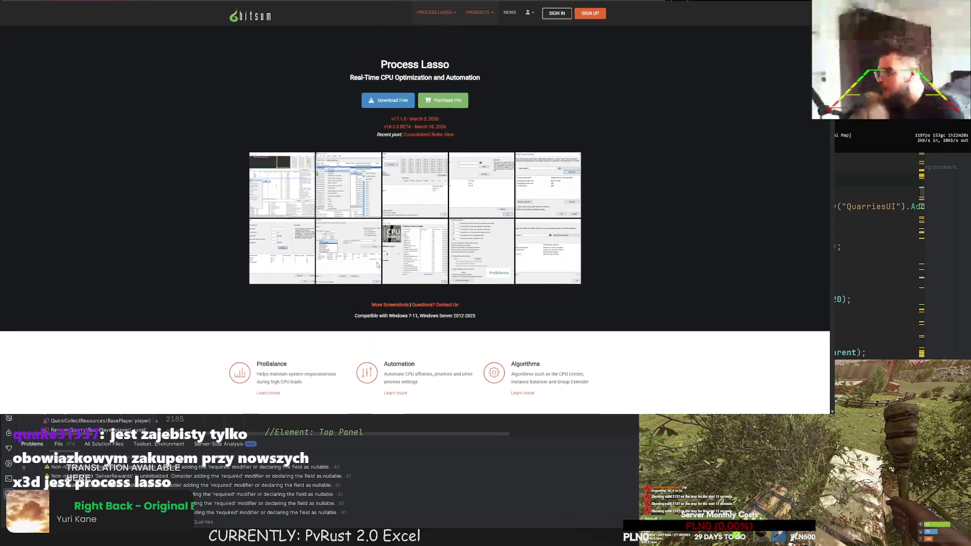
scroll(251, 139, down, 3)
scroll(251, 140, down, 1)
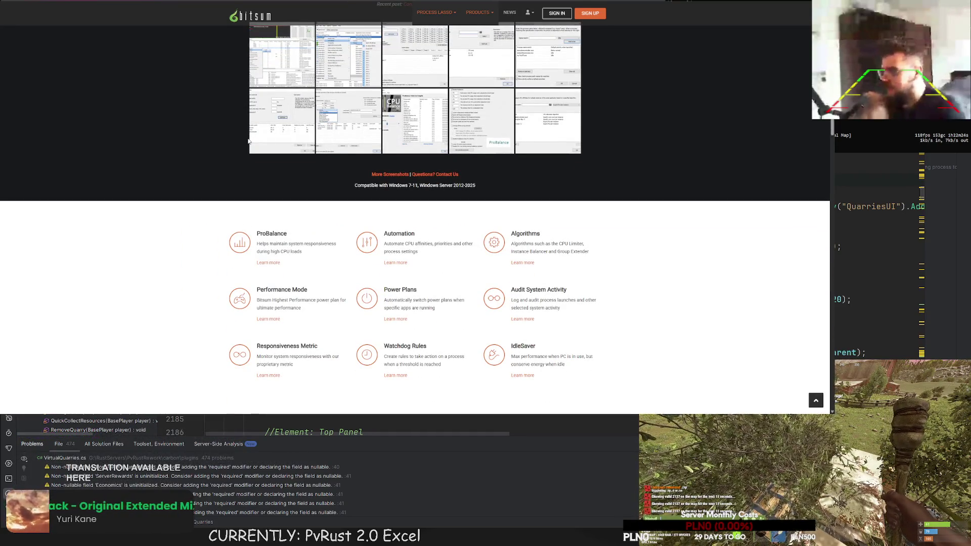
scroll(250, 141, down, 1)
scroll(250, 141, down, 4)
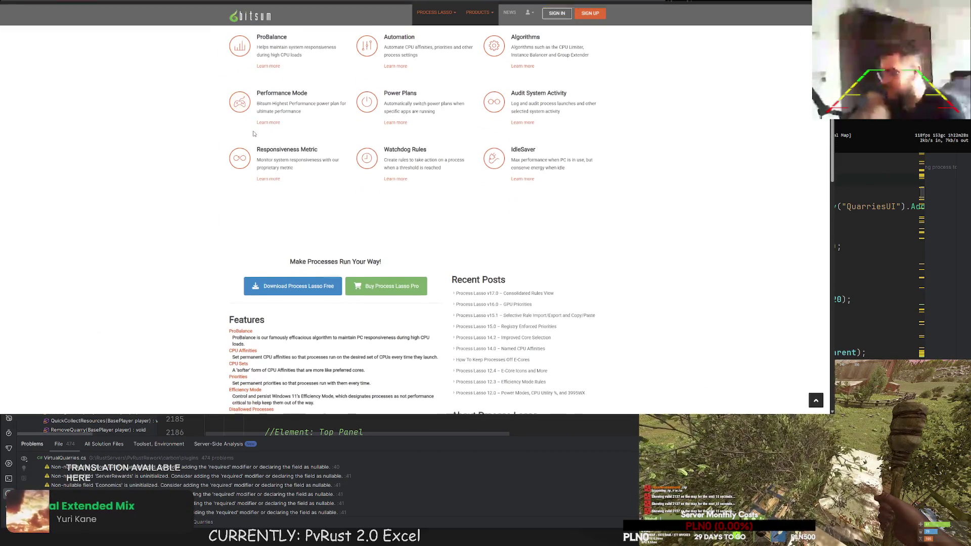
scroll(263, 152, down, 2)
scroll(269, 174, up, 9)
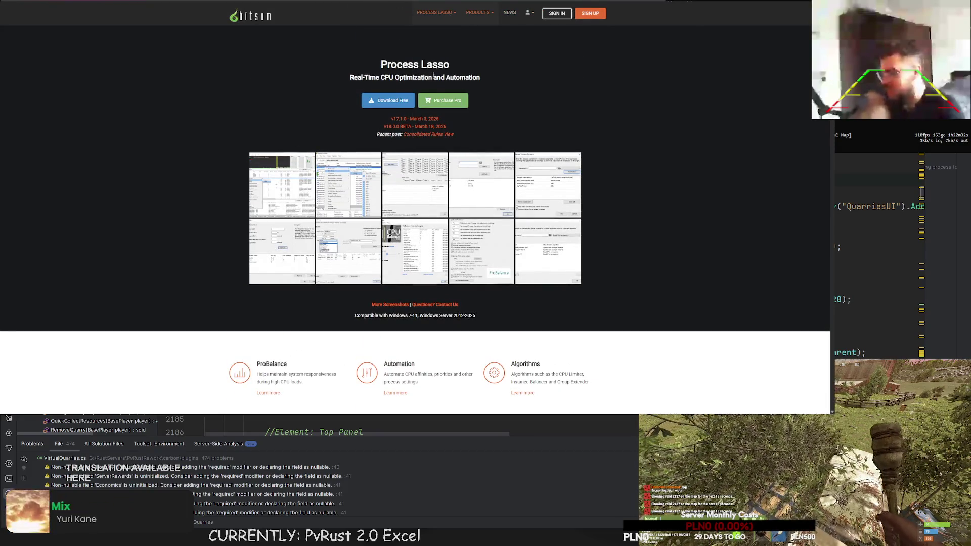
click(438, 98)
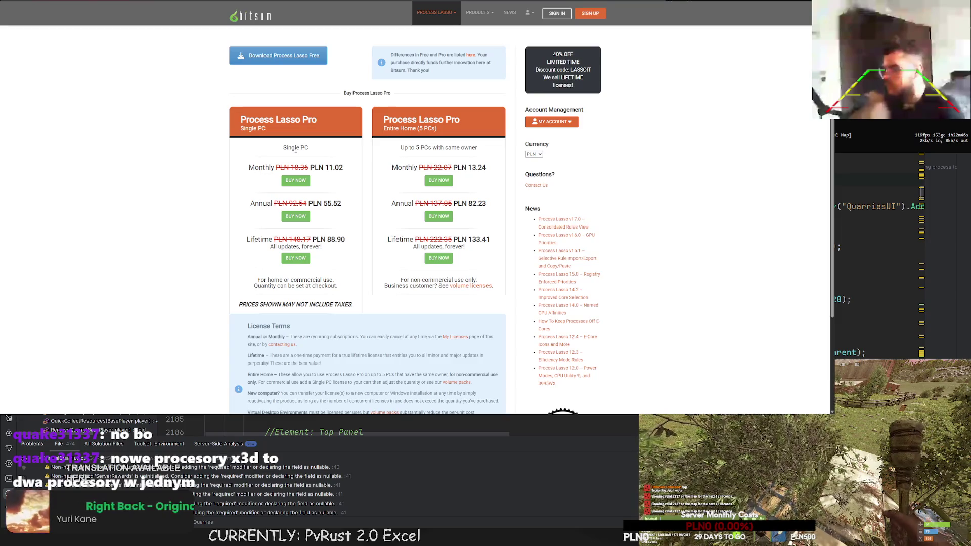
Step: Highlight the single PC lifetime and monthly prices, then go back to the PvRust spreadsheet
drag(312, 239, 346, 243)
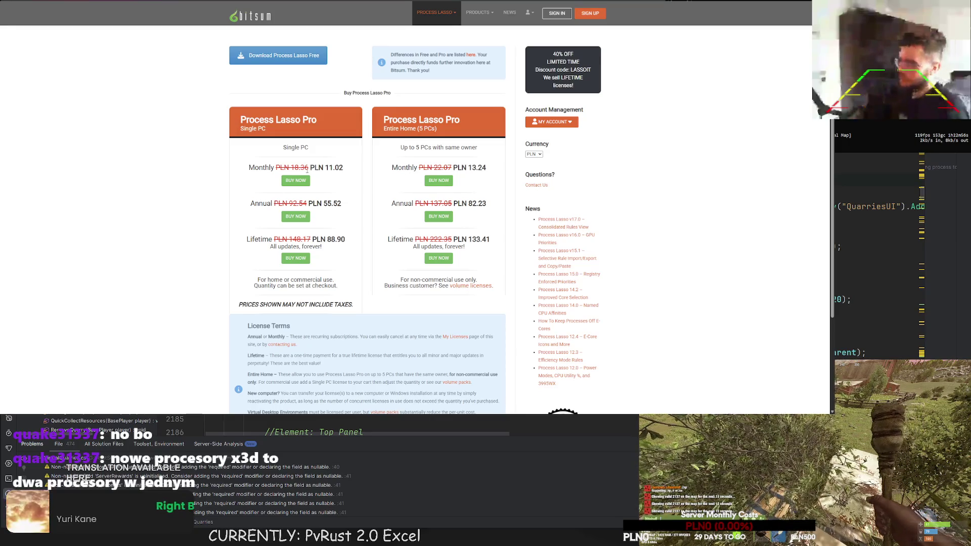
drag(310, 168, 343, 167)
key(ctrl+Tab)
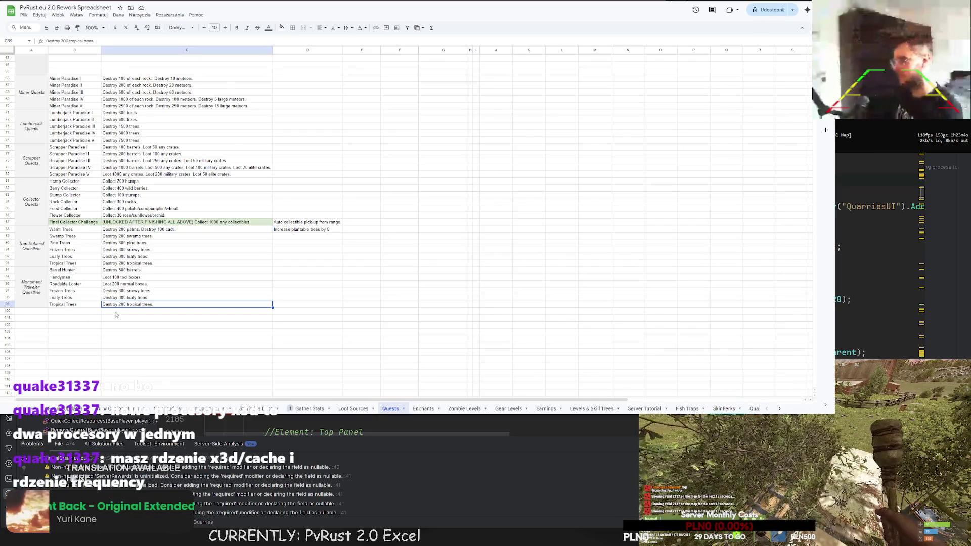
Step: Move to the empty row below the Tropical Trees quest
key(Down)
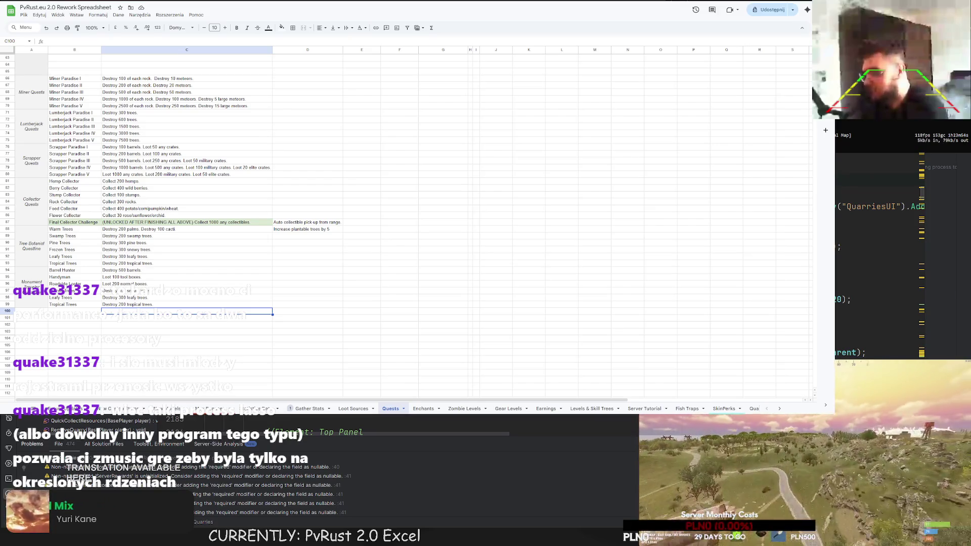
Step: Replace Frozen Trees with Military Looter, described as 'Loot 100 military crates.'
double_click(116, 291)
drag(151, 291, 46, 294)
double_click(76, 291)
text(Military Loote)
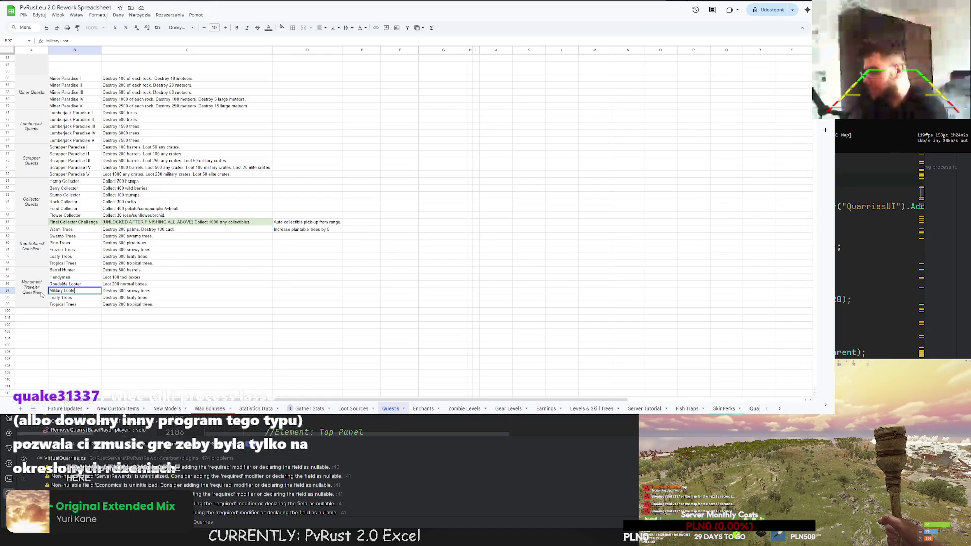
key(Tab)
text(Loot 100 military crates.)
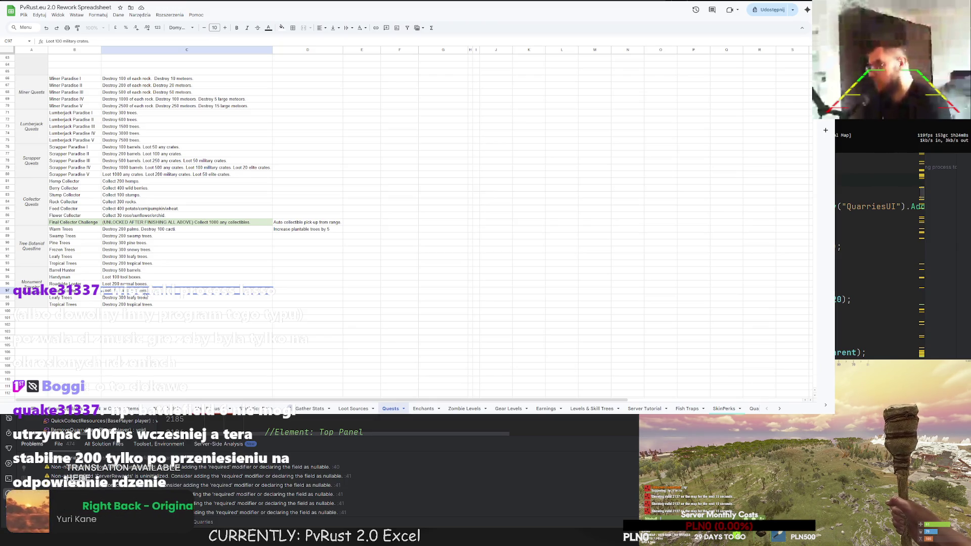
click(146, 298)
Step: Replace Leafy Trees with Elite Looter, described as 'Loot 50 elite crates.'
click(70, 298)
text(Elite Loo)
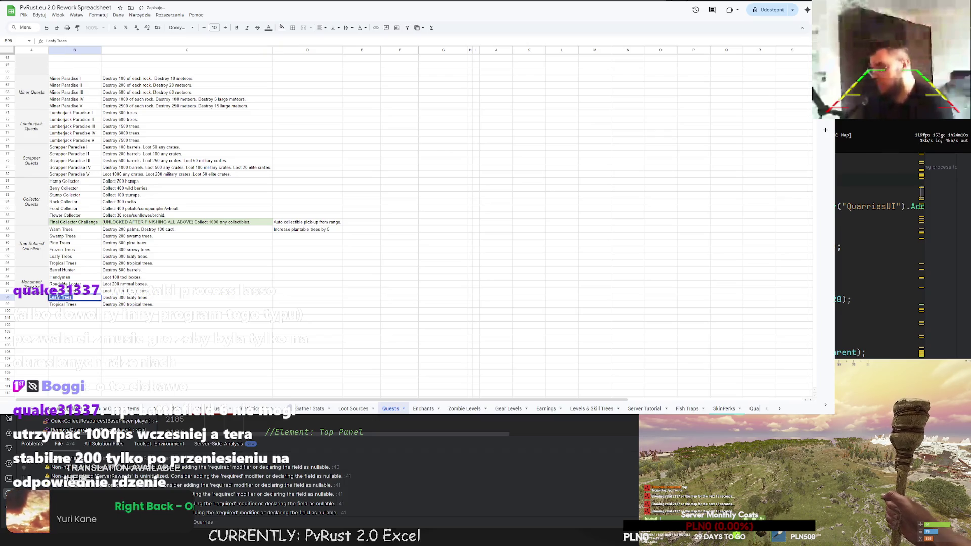
text(ter)
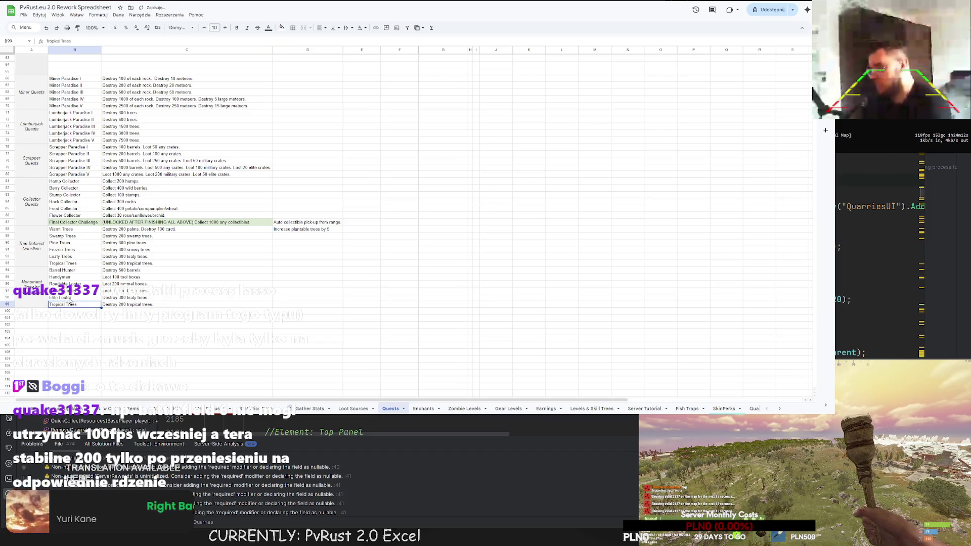
key(Tab)
key(ctrl+a)
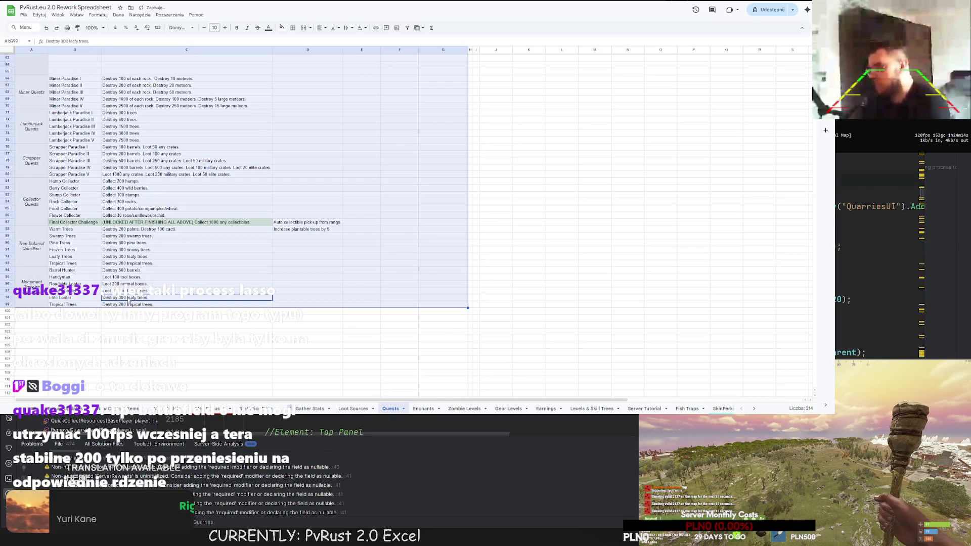
click(129, 300)
key(BackSpace)
text(Loot 50 elite c)
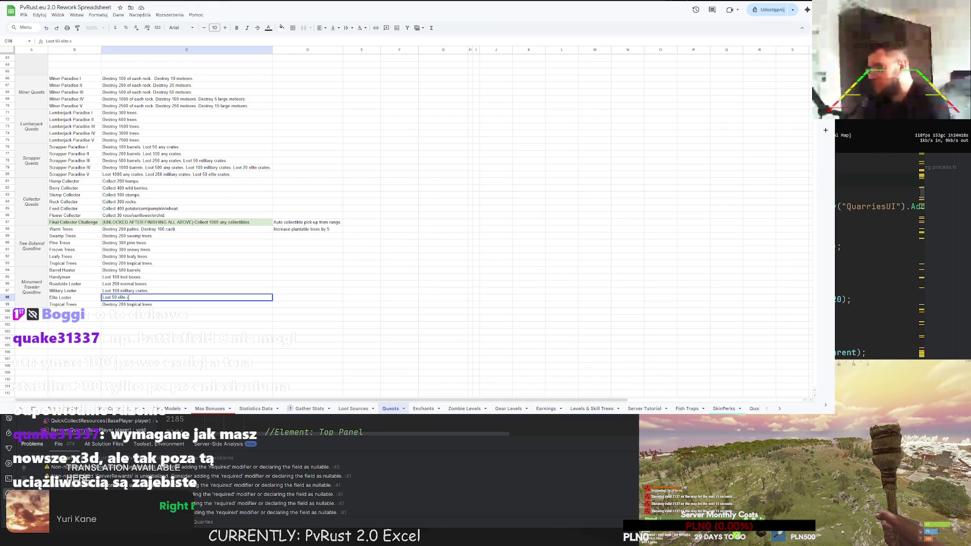
key(Return)
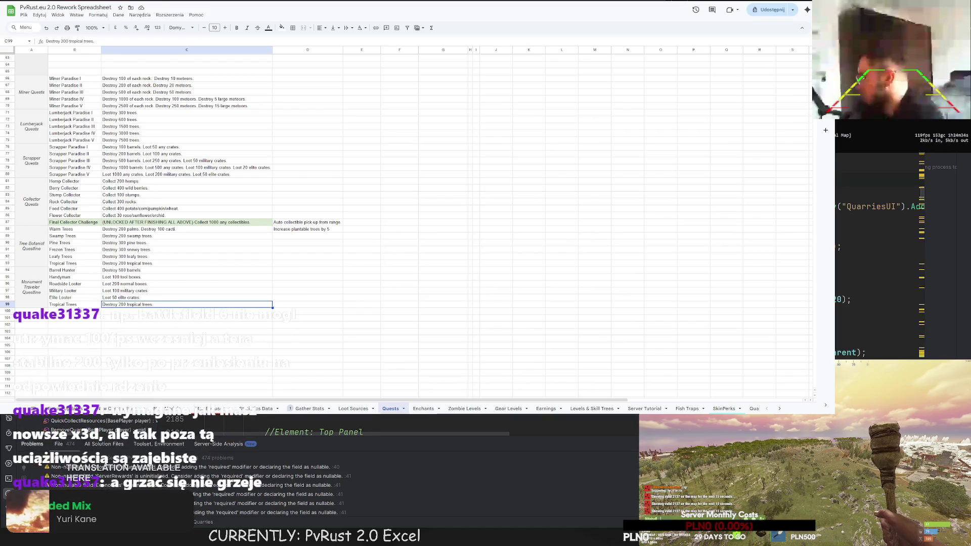
Step: Delete the Tropical Trees quest entry from row 99
shift+click(76, 306)
key(Delete)
click(76, 306)
Step: Unmerge the Monument Traveler Questline label and re-merge it over A94:A98 with vertical alignment set
click(37, 307)
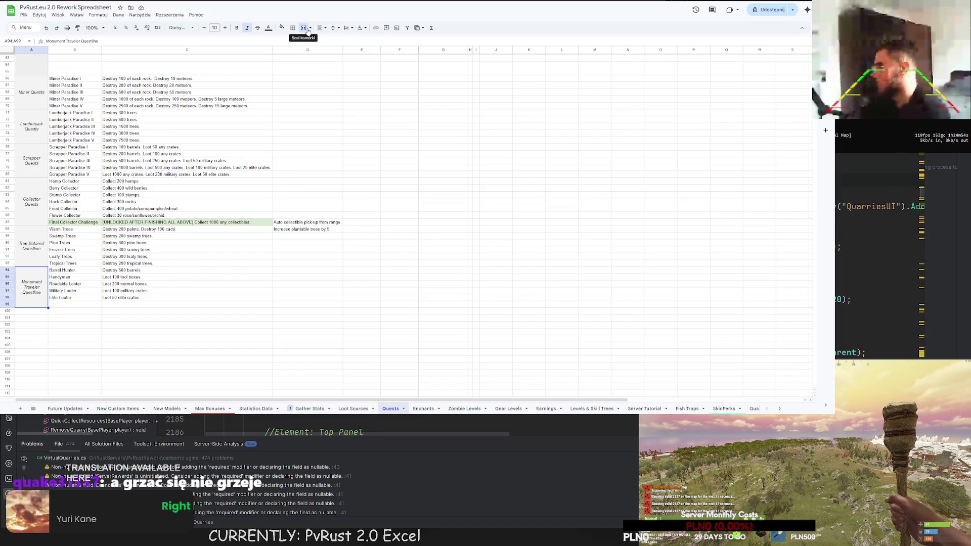
click(304, 27)
click(79, 323)
drag(36, 283, 40, 307)
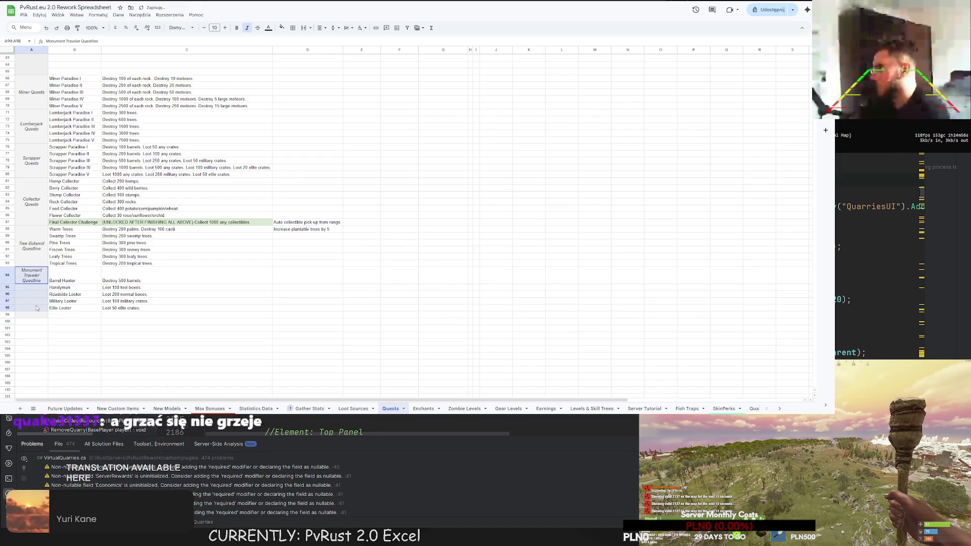
click(333, 27)
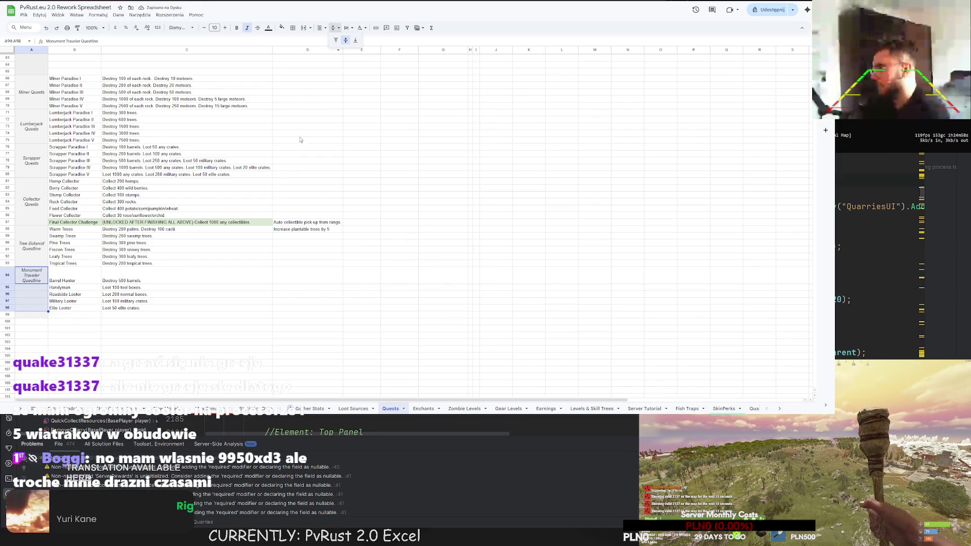
click(304, 29)
click(308, 284)
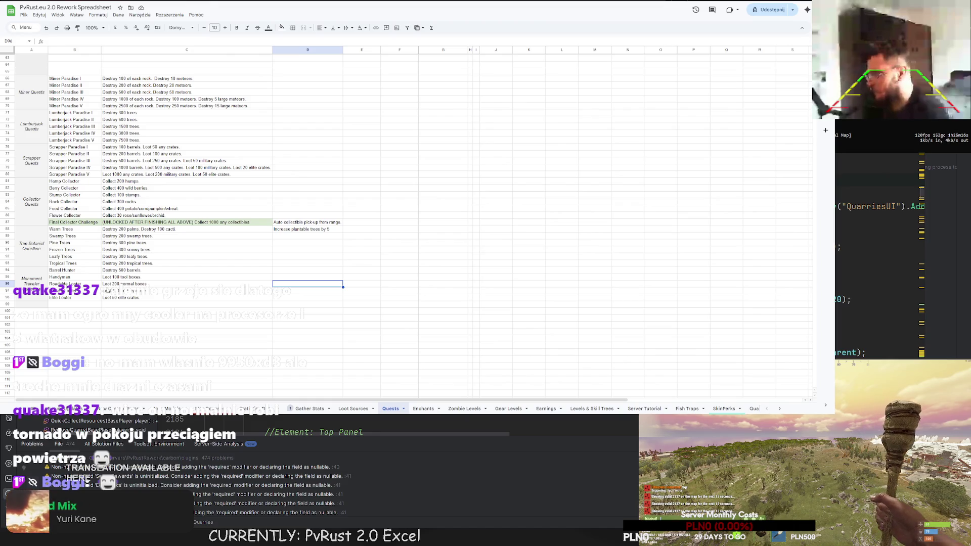
Step: Check the Handyman description and select the empty row below Elite Looter
click(81, 305)
click(23, 305)
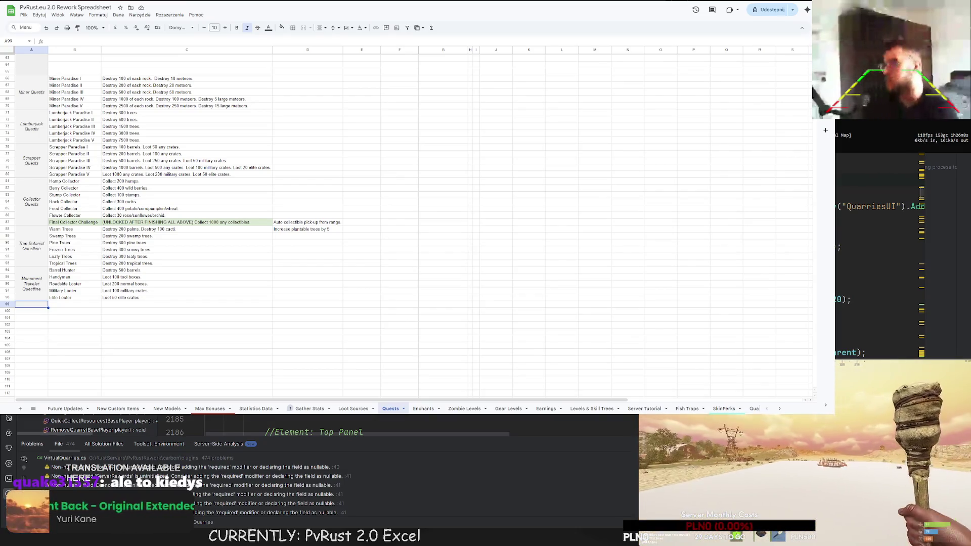
click(187, 277)
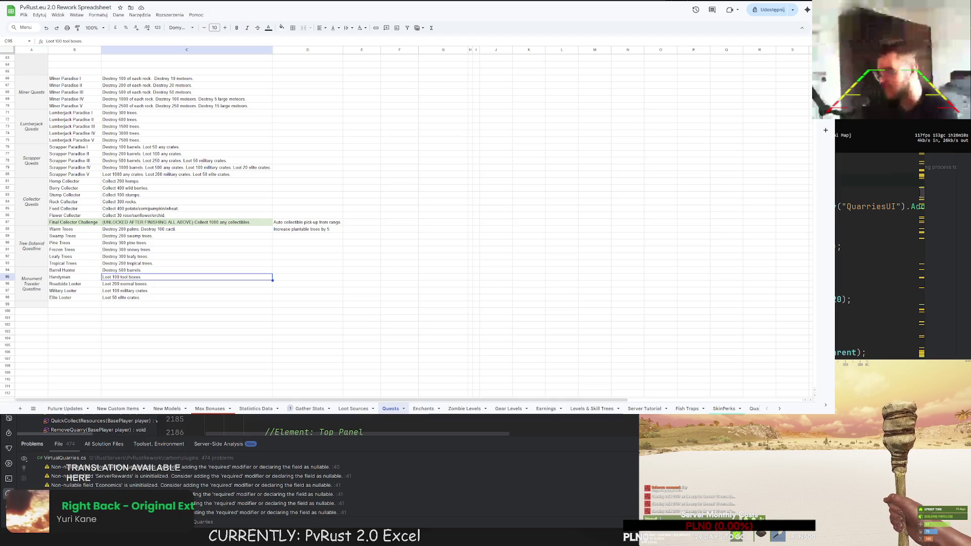
click(136, 305)
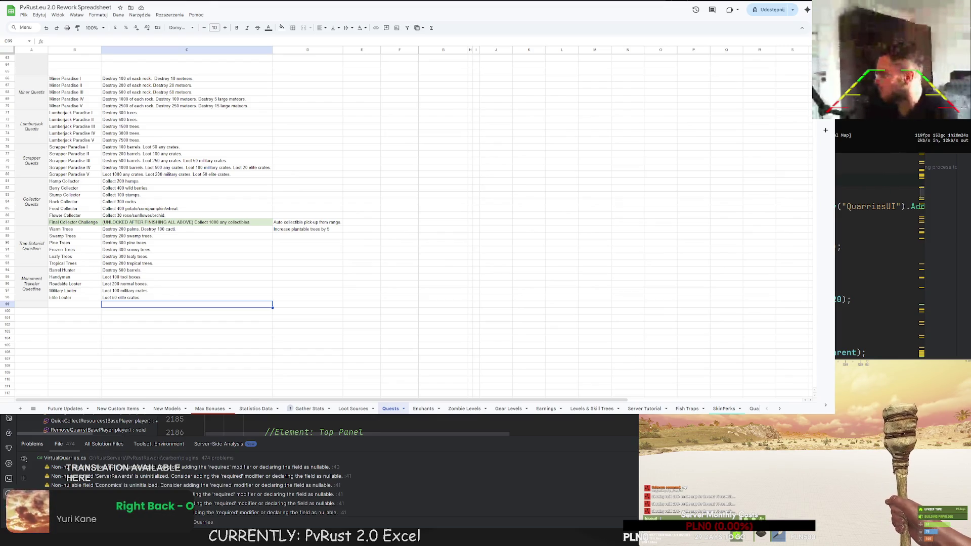
scroll(405, 223, up, 15)
click(476, 235)
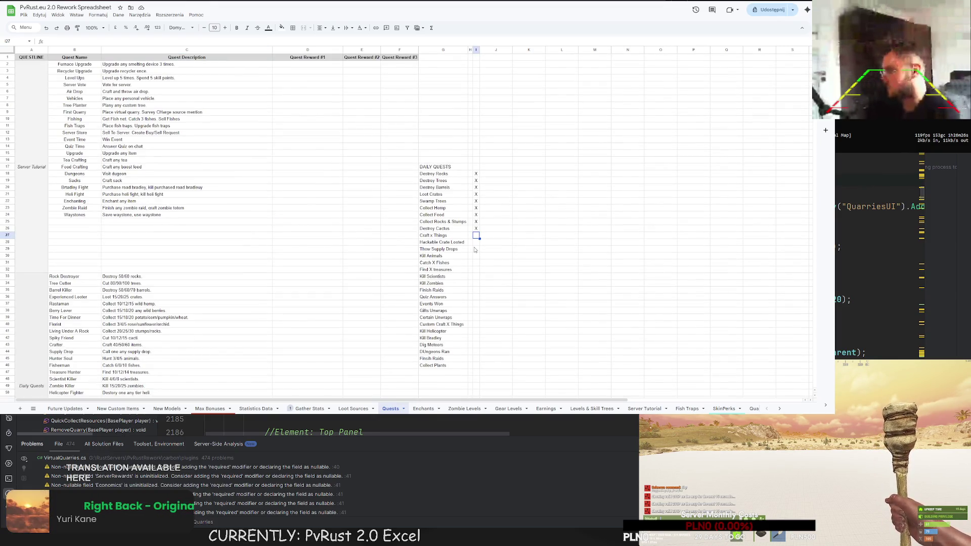
scroll(70, 303, down, 15)
click(40, 304)
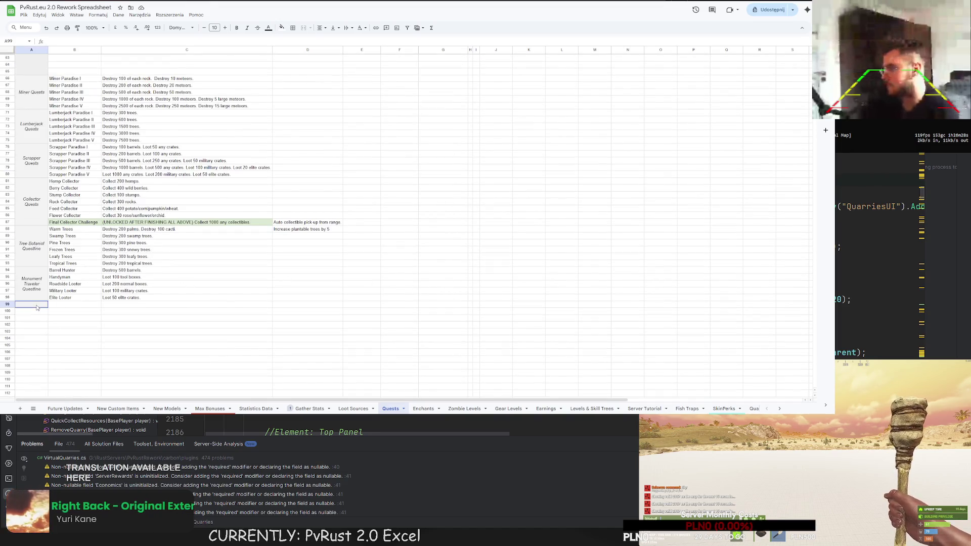
Step: Add Oil Rig Looter in row 99 with 'Loot 5 hackable crates from oil rigs.'
click(61, 305)
text(Hackable Looter)
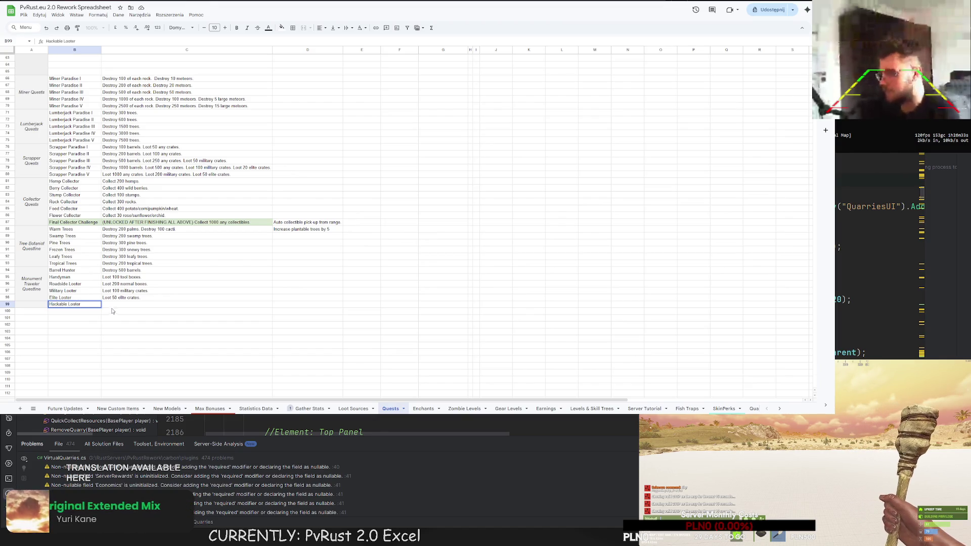
key(Tab)
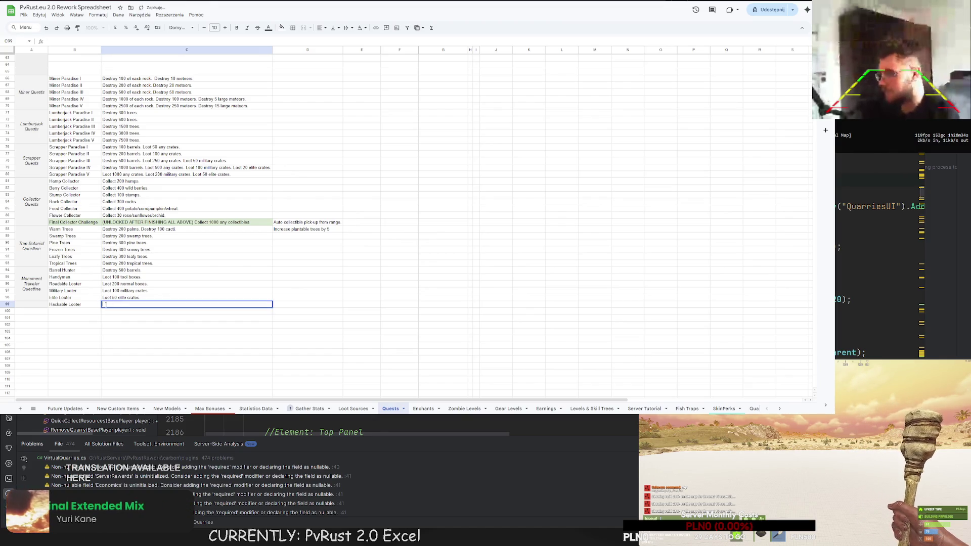
double_click(64, 305)
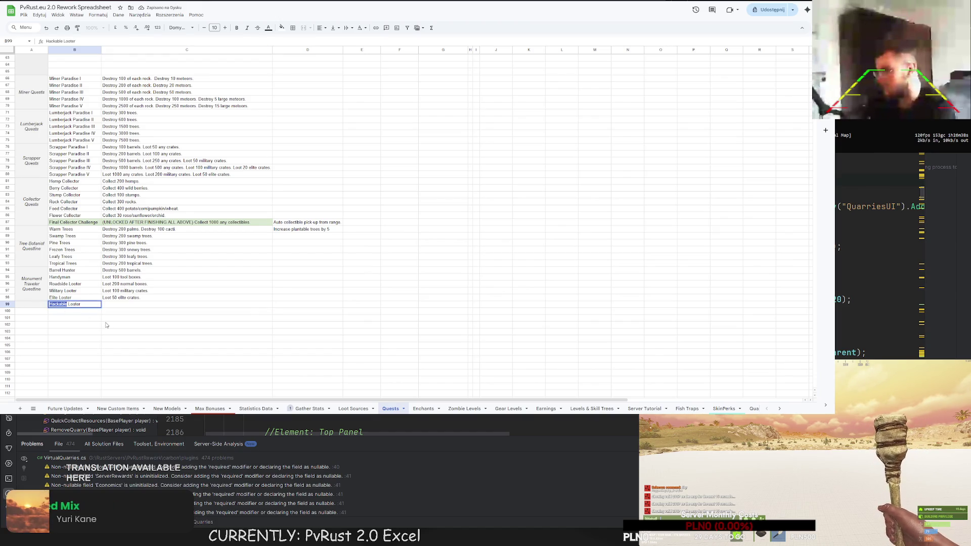
text(Oil Rig)
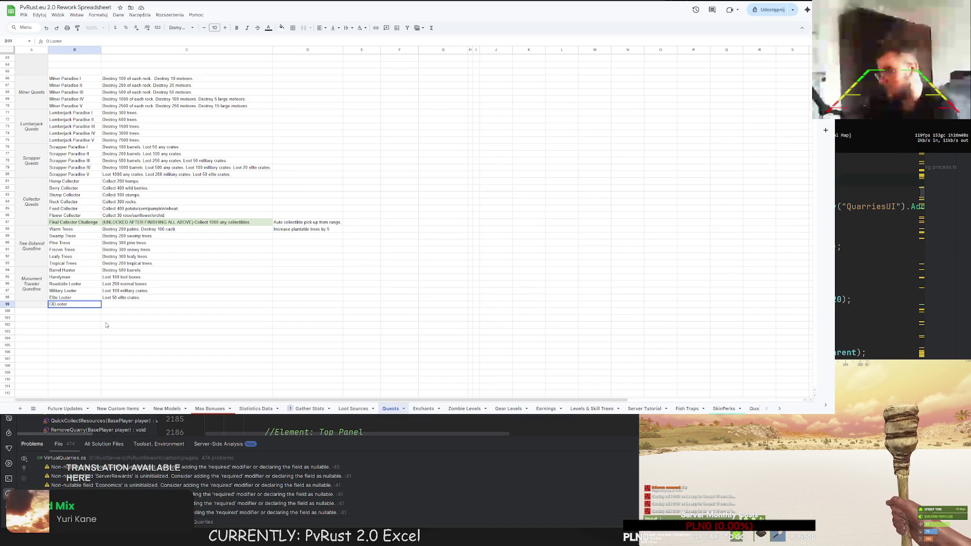
key(Return)
double_click(120, 304)
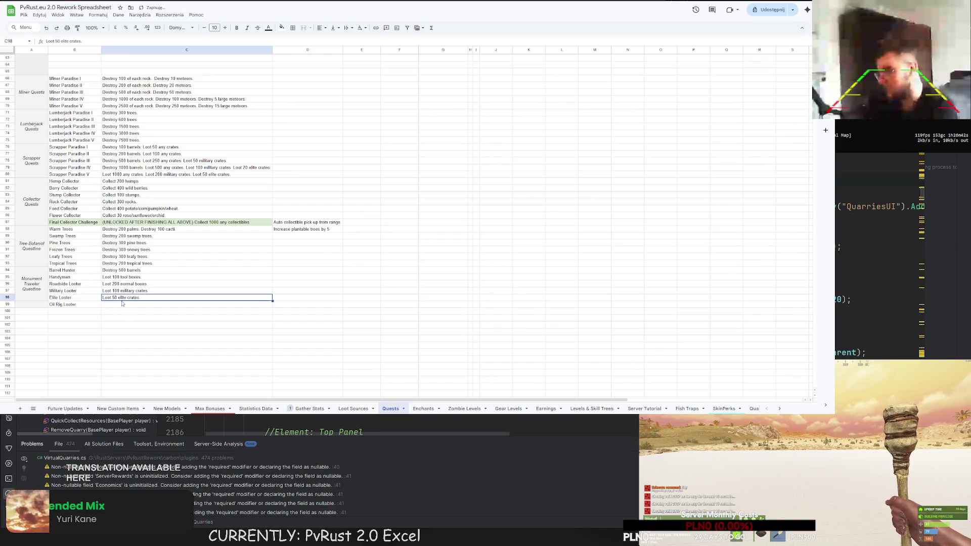
text(Loot 5 hackable crates from oi)
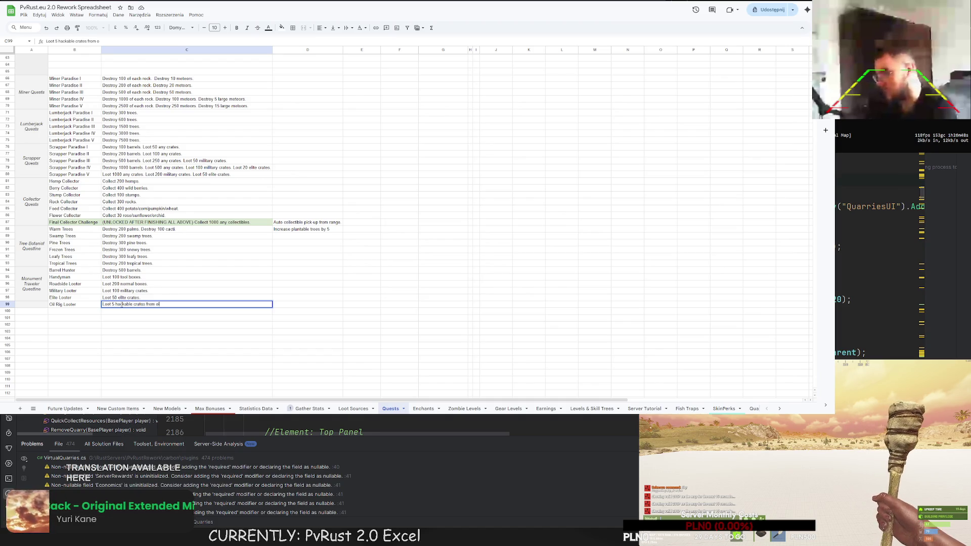
text(l rigs.)
key(Return)
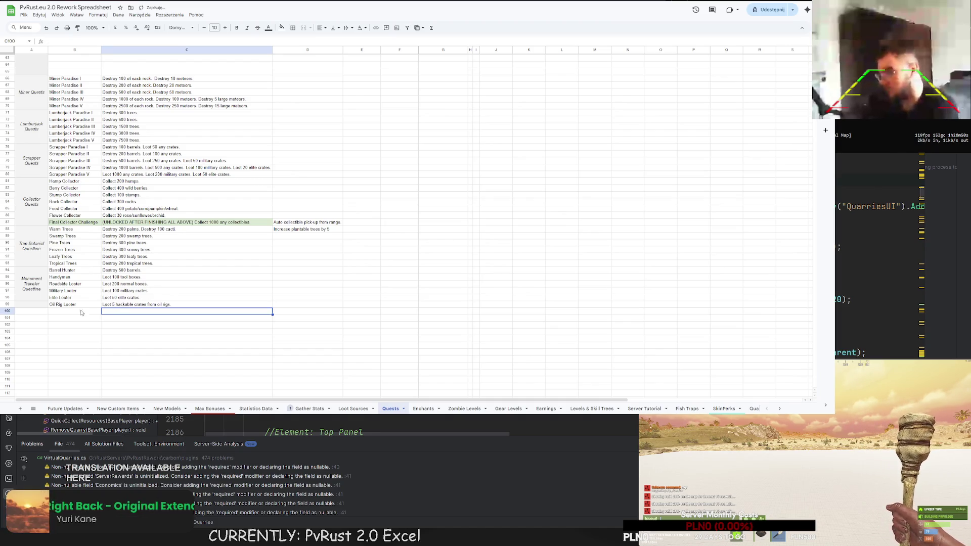
Step: Name row 100 Cargoship Looter and rename Handyman to Tool Looter
click(69, 311)
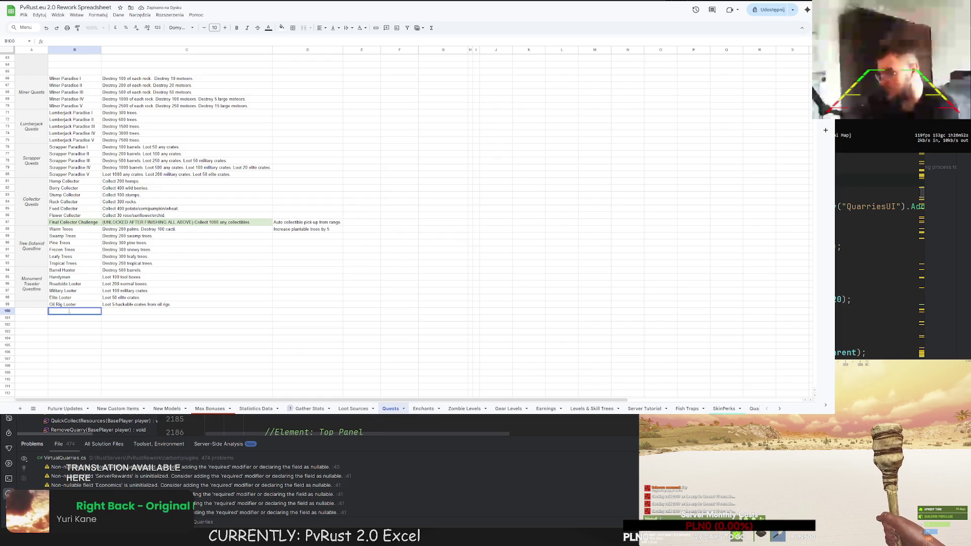
text(Cargosh)
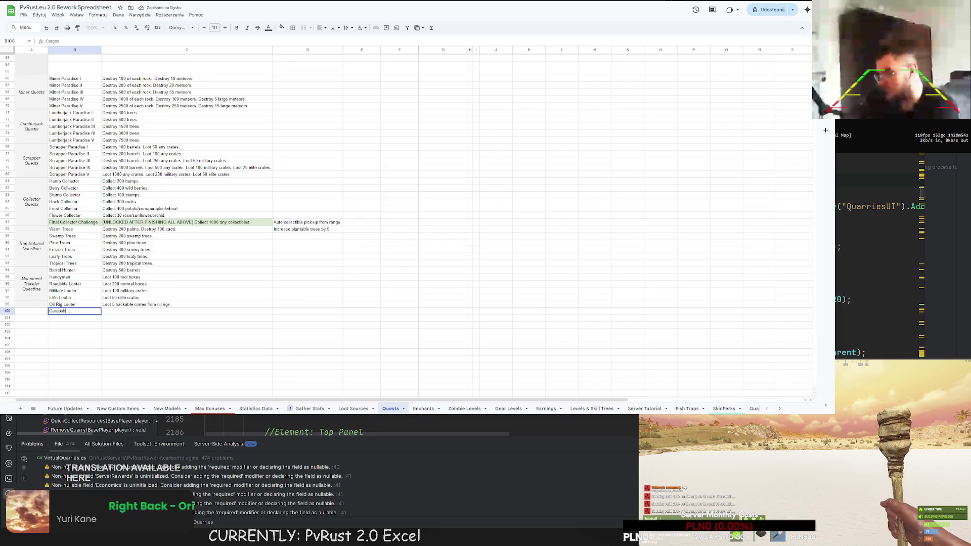
text(ip Looter)
key(Return)
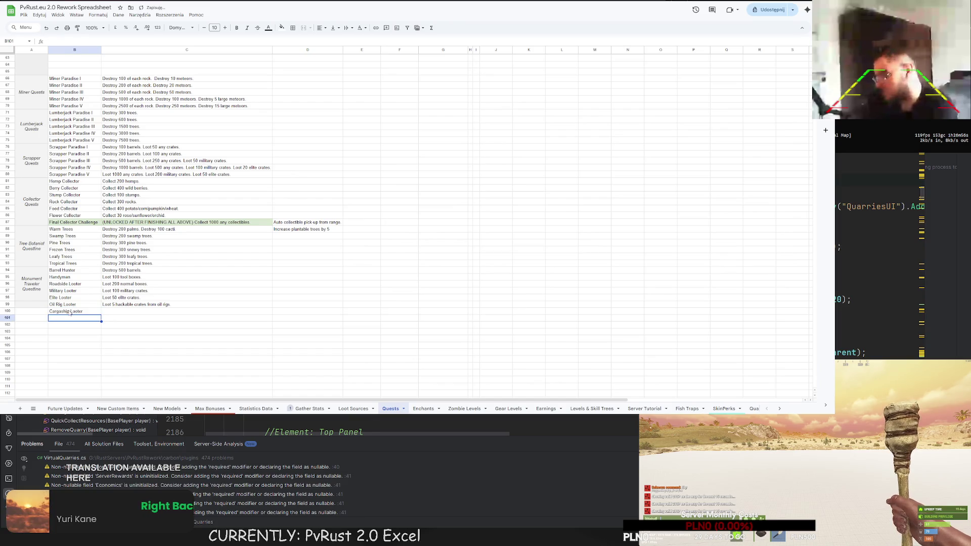
double_click(75, 280)
drag(75, 280, 50, 279)
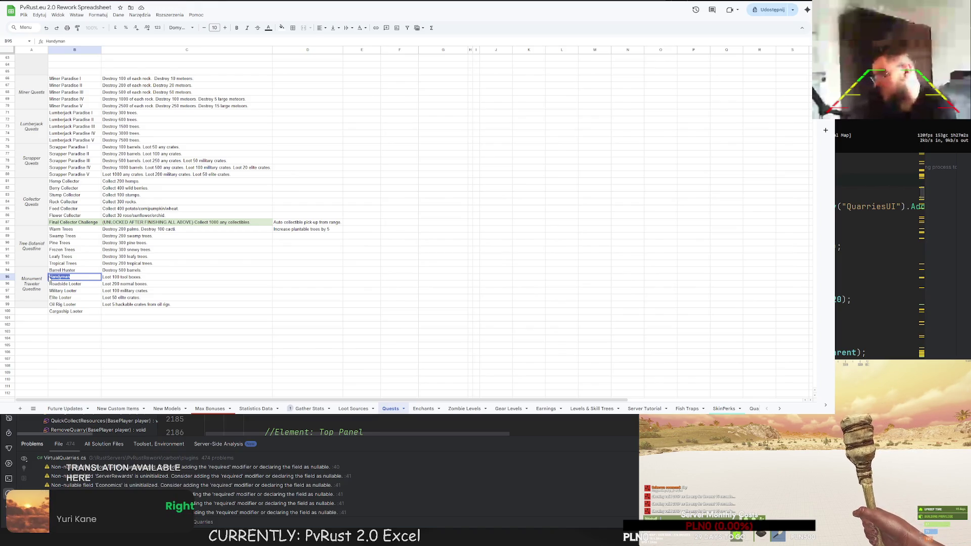
text(Tool Looter)
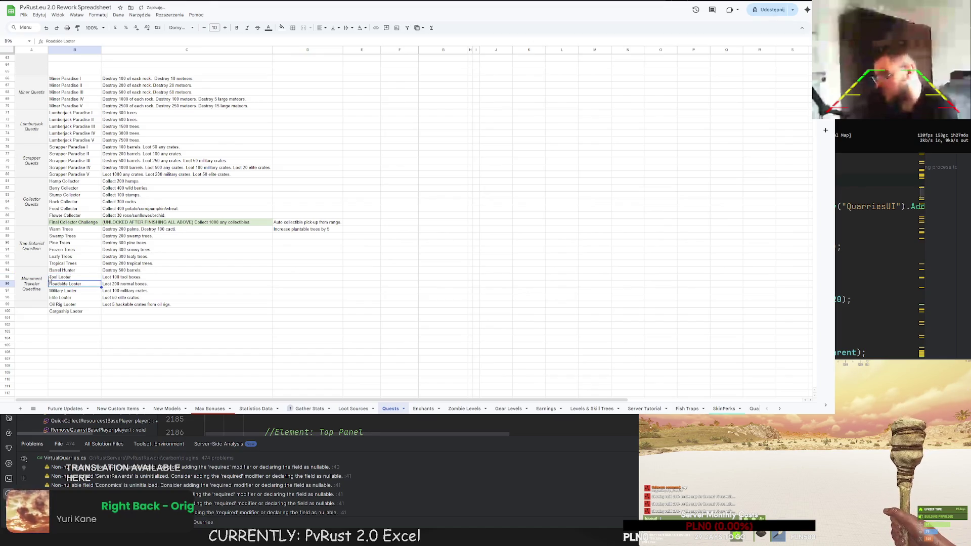
Step: Give Cargoship Looter the description 'Loot 10 hackable crates from cargo ships.'
click(109, 314)
text(Loot 5)
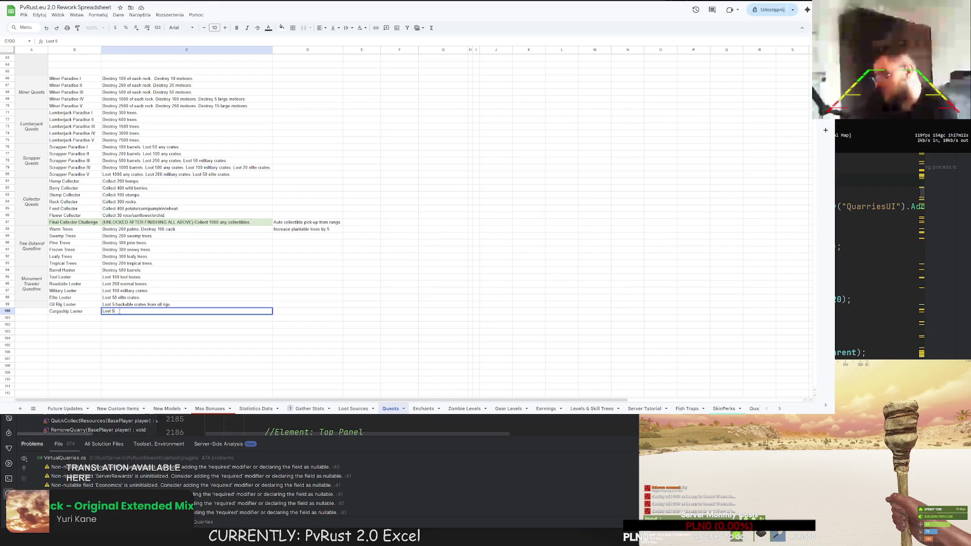
key(BackSpace)
text(10 h)
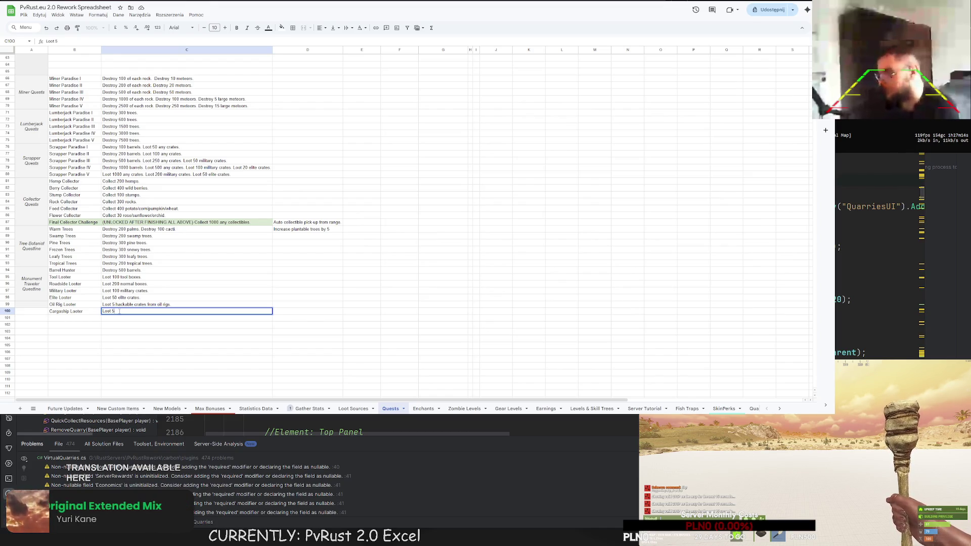
text(ackable crates fr)
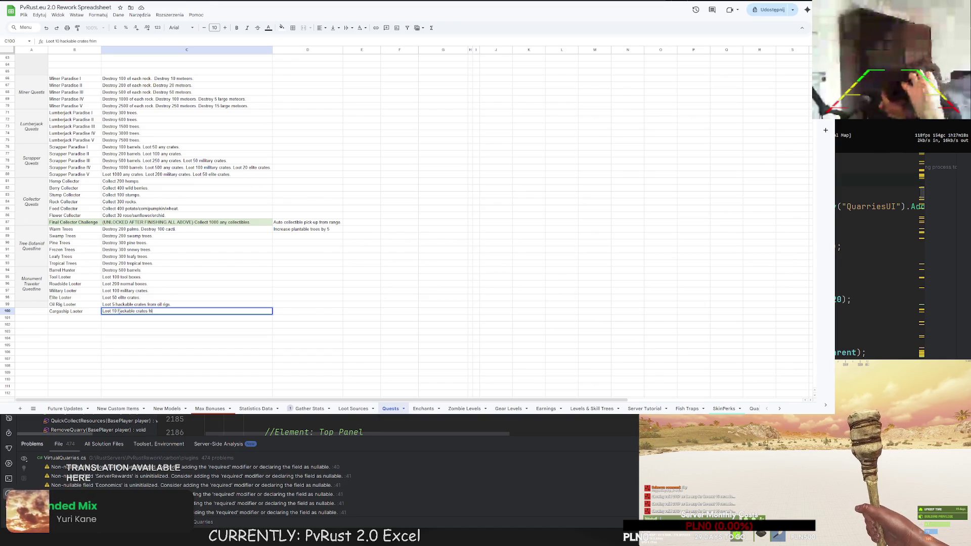
text(om)
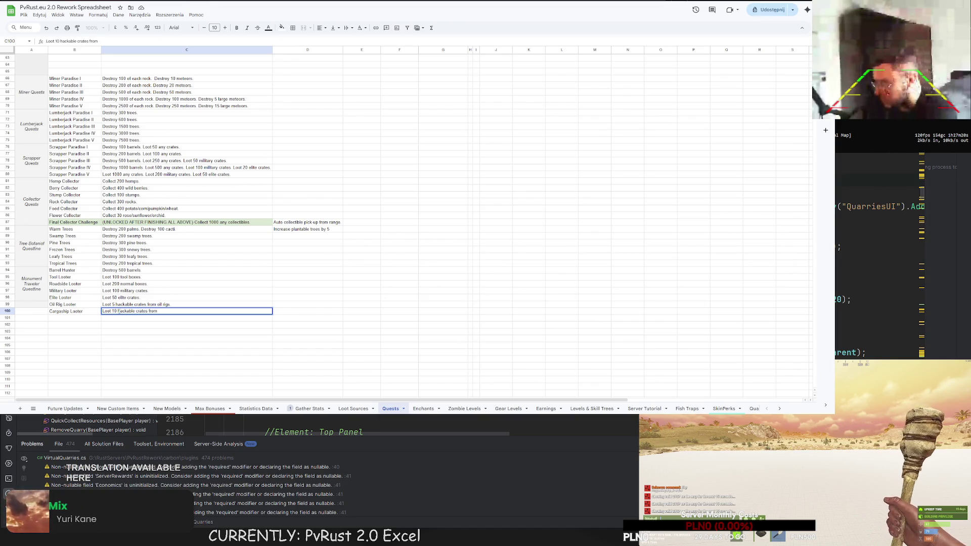
text( cargo ships.)
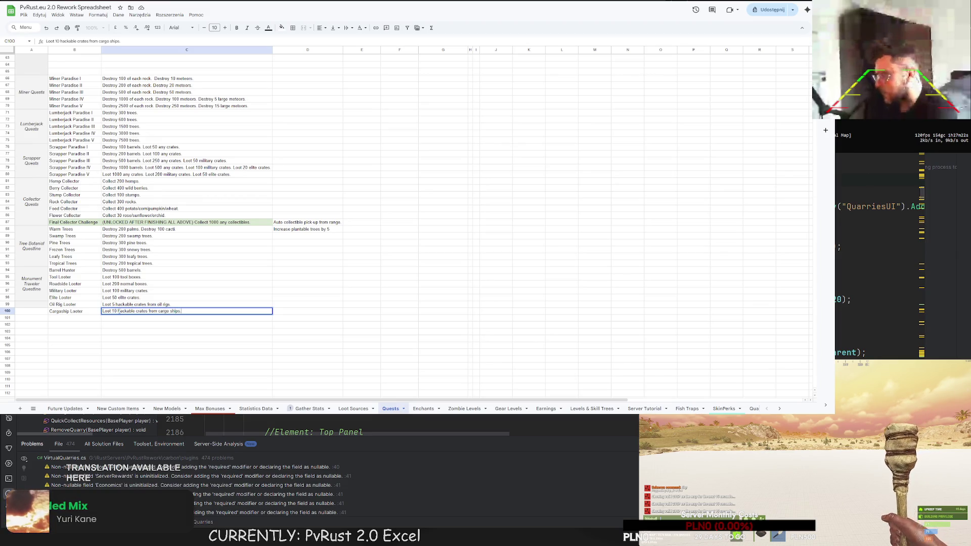
key(Return)
drag(31, 311, 32, 273)
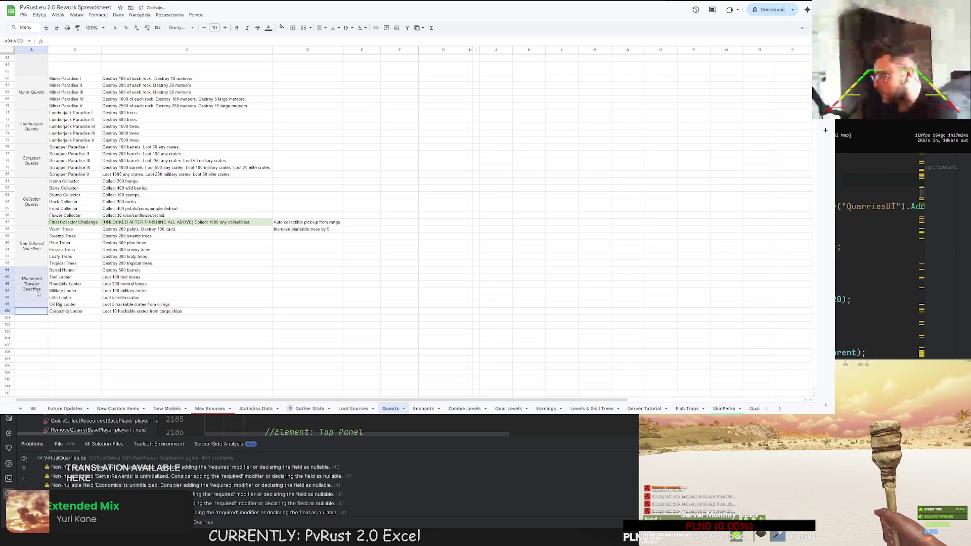
Step: Merge A94:A100 for the Monument Traveler label and put an X in H28 beside Hackable Crate Looted
click(304, 27)
click(216, 250)
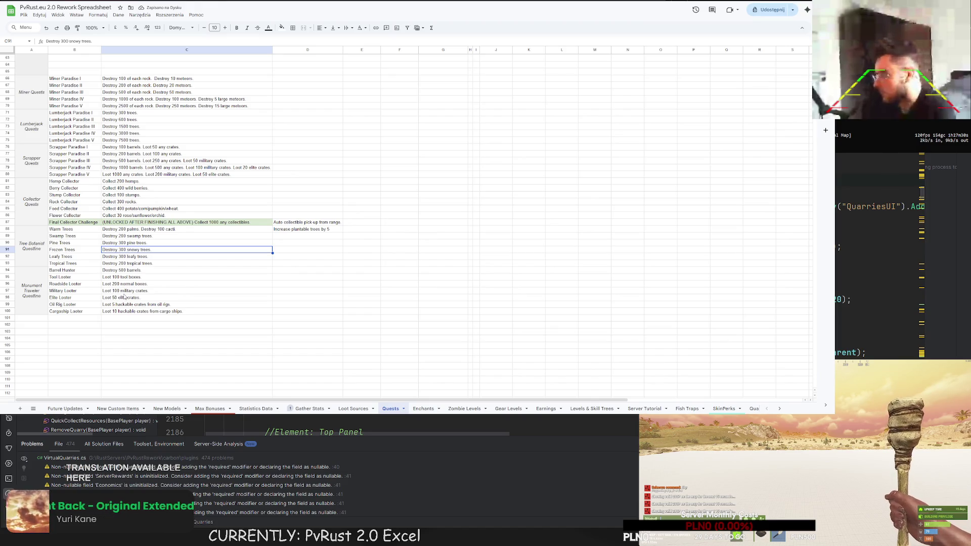
scroll(349, 130, up, 15)
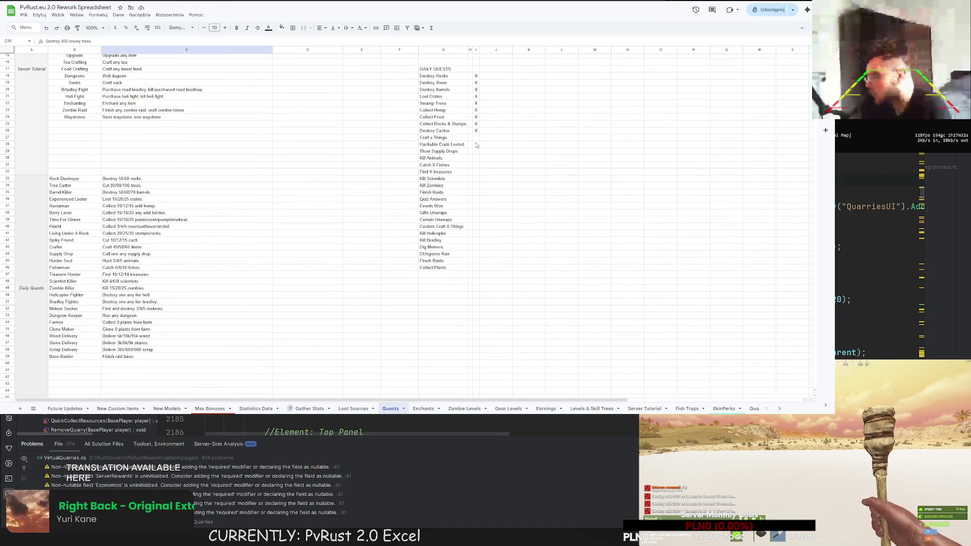
click(473, 144)
text(X)
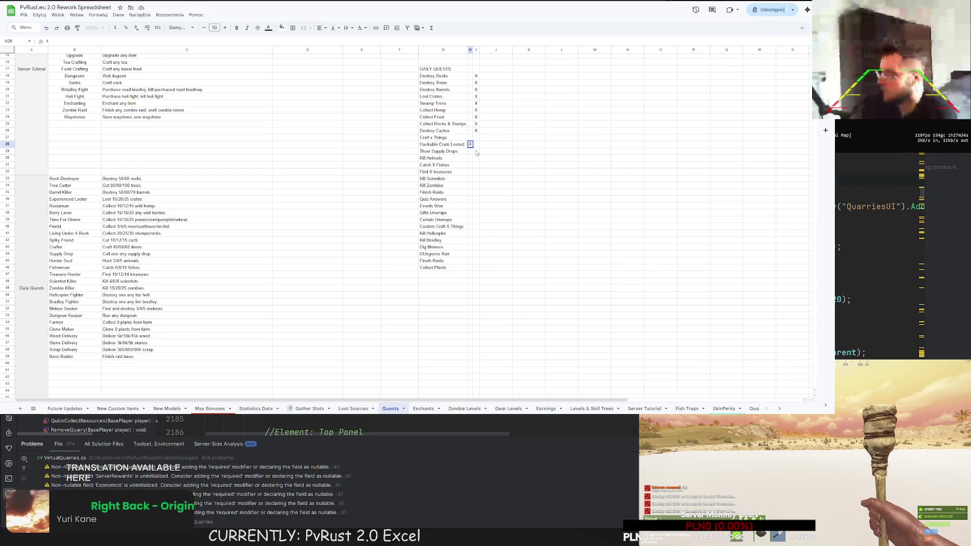
click(480, 158)
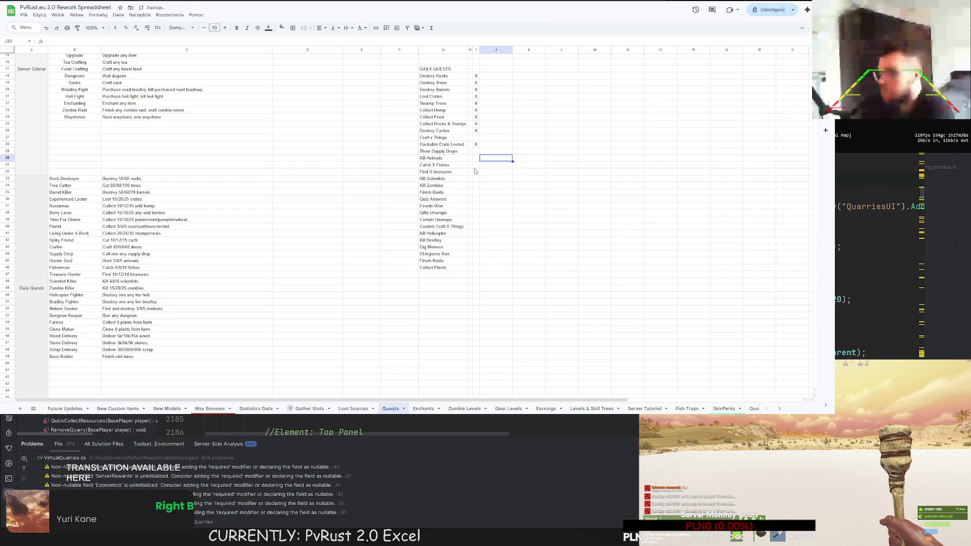
scroll(473, 166, down, 6)
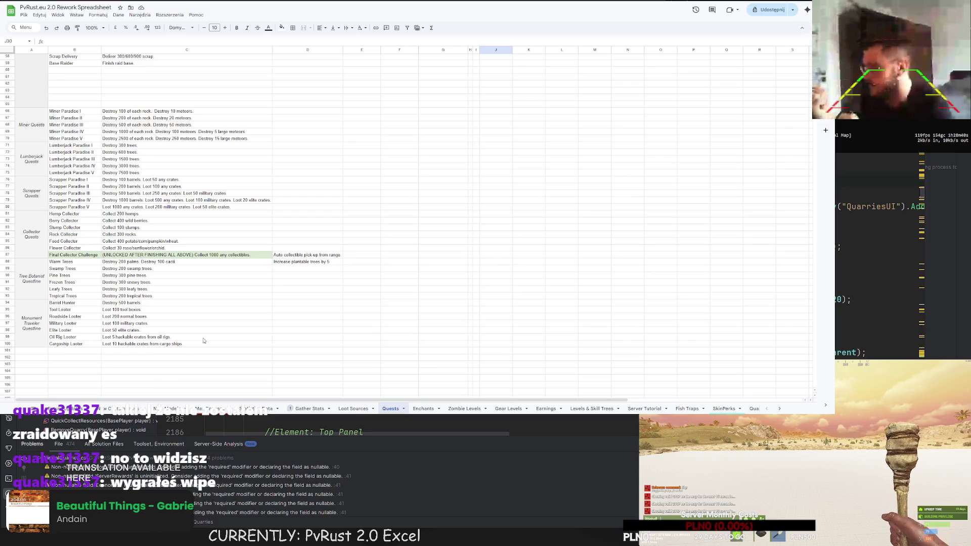
click(261, 318)
Step: Review Tool Looter and the Craft x Things and Kill Animals dailies, then select the Monument Traveler Questline block
click(168, 310)
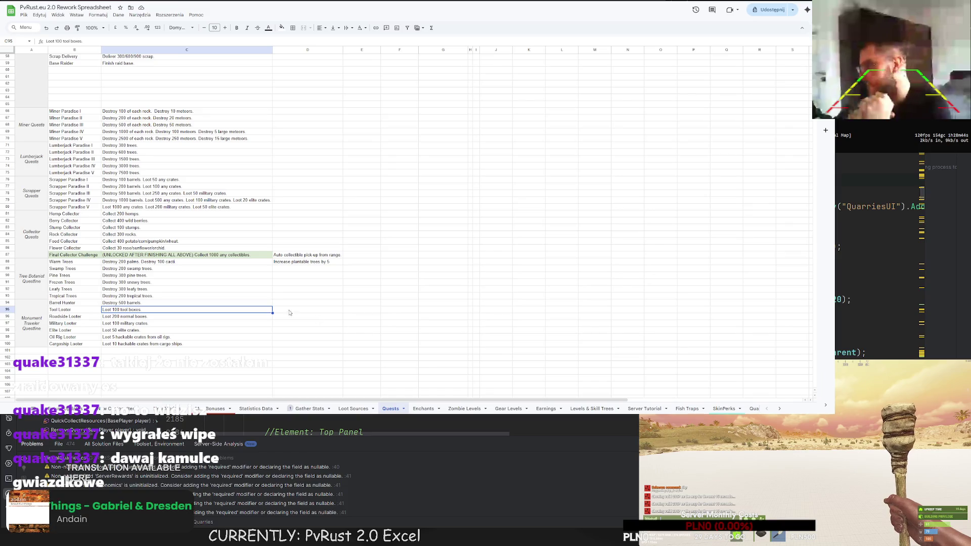
click(282, 311)
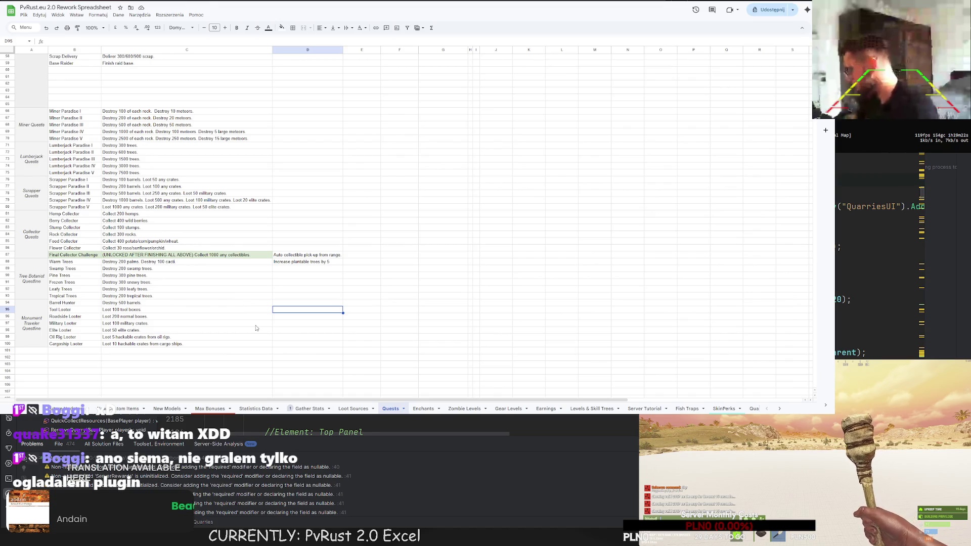
scroll(144, 347, down, 3)
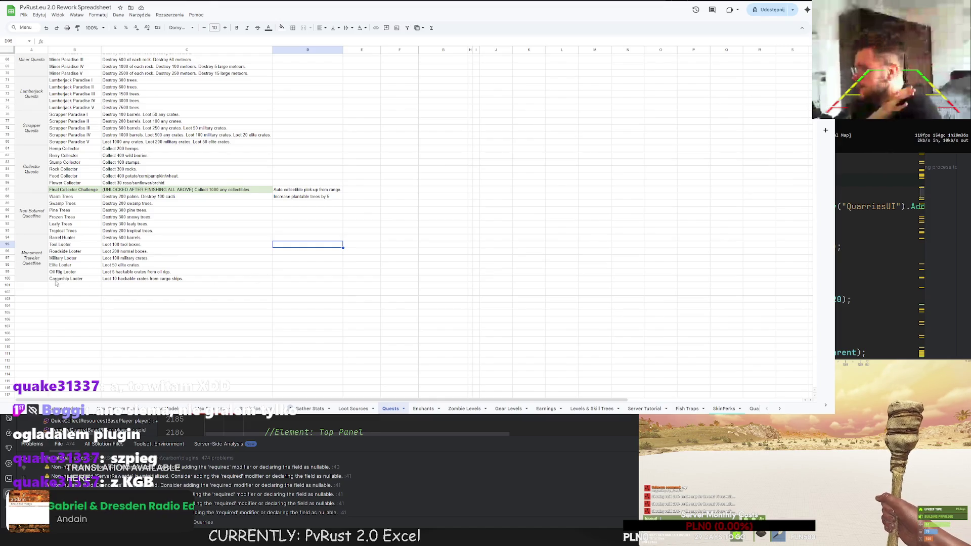
scroll(167, 176, up, 10)
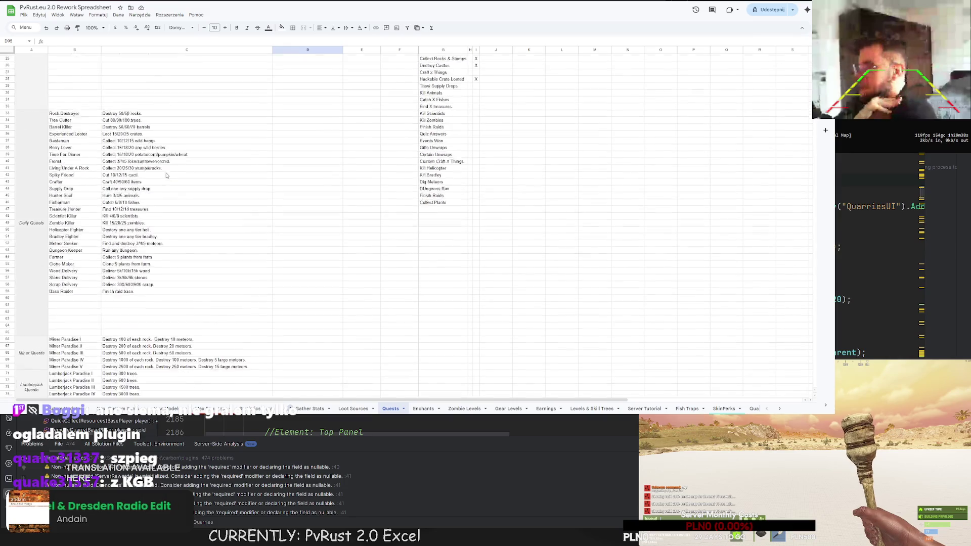
scroll(167, 176, up, 2)
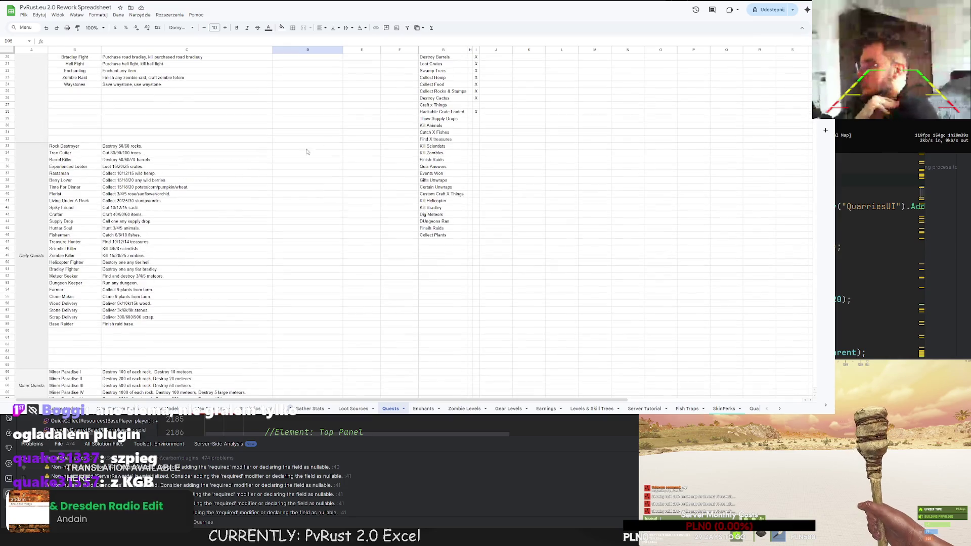
click(447, 105)
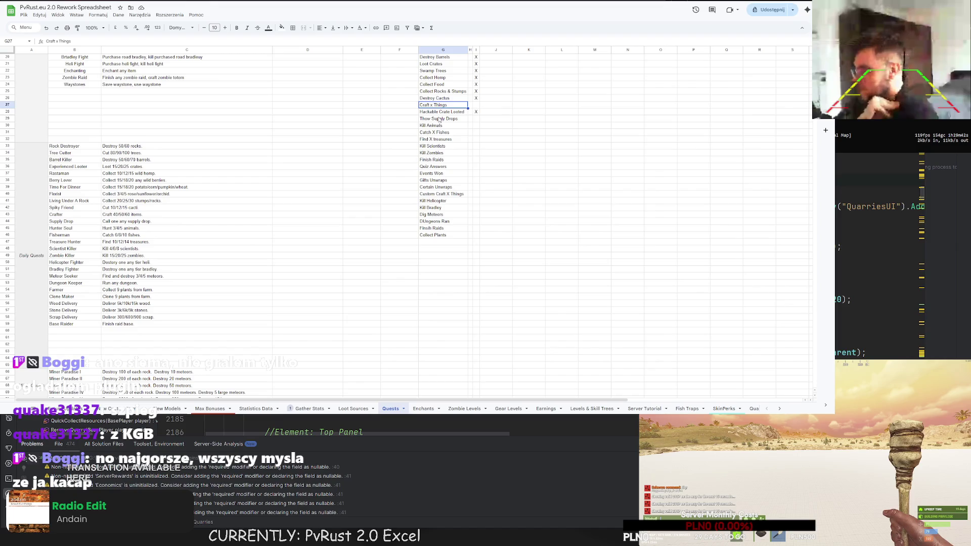
click(439, 126)
scroll(427, 141, down, 8)
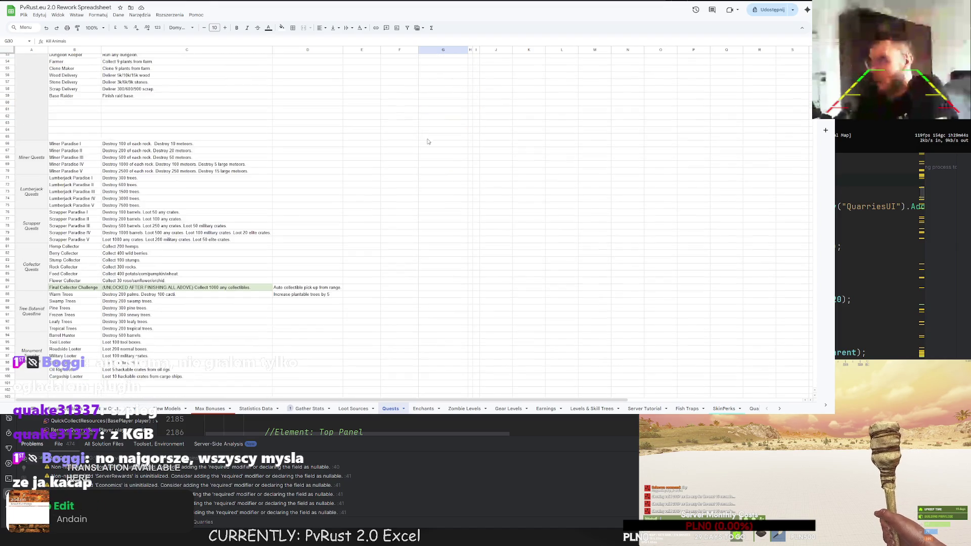
scroll(428, 142, down, 6)
click(38, 222)
click(35, 203)
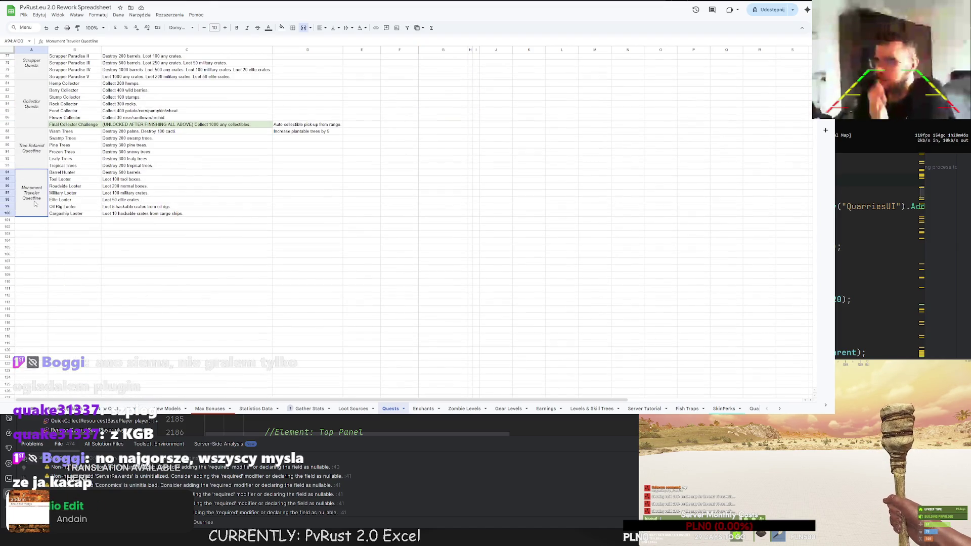
Step: Copy the Monument Traveler label block into row 101 and rename it Animal Killer Questline
key(ctrl+c)
click(36, 223)
key(ctrl+v)
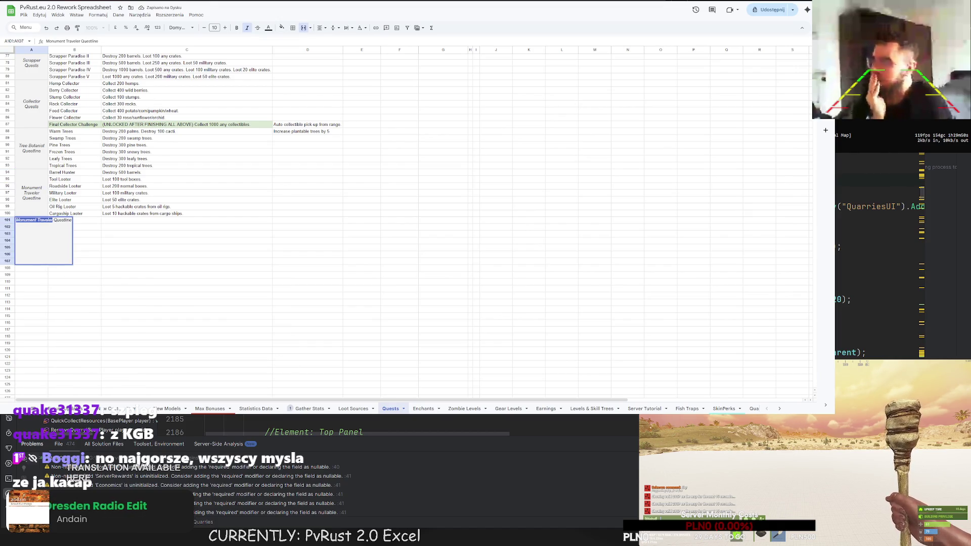
drag(53, 221, 3, 223)
text(Animal Killer)
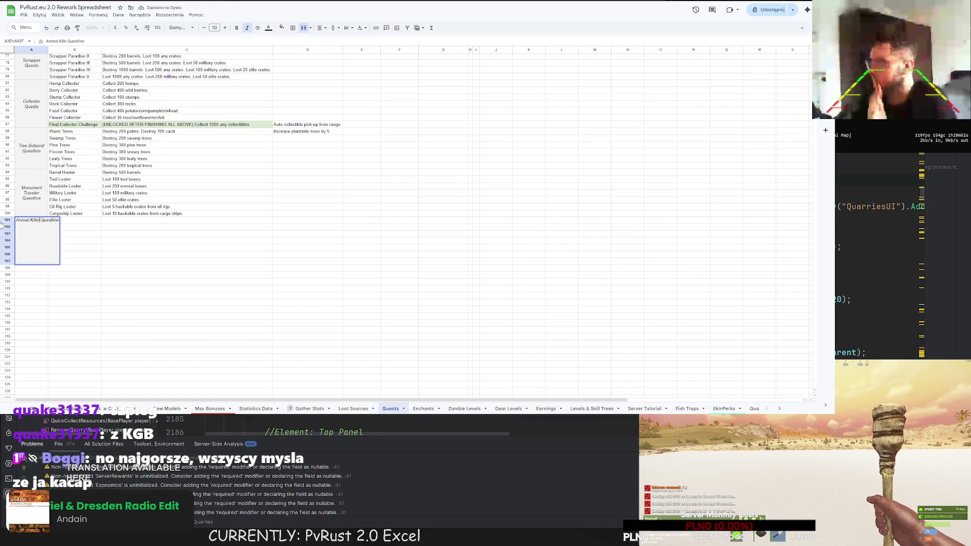
key(Tab)
Step: Add the first quest Chicken Jockey with description 'Kill 20 chickens'
double_click(67, 221)
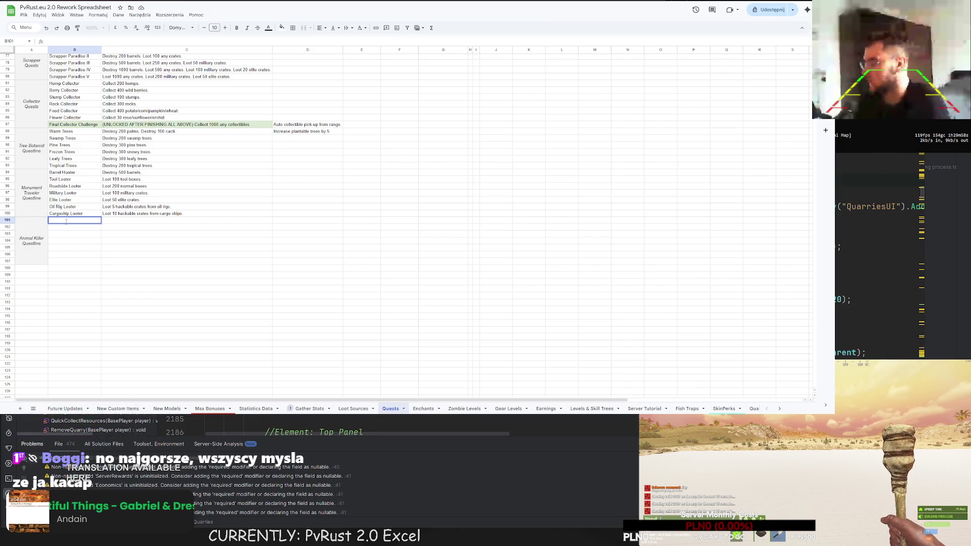
text(Chicken Jok)
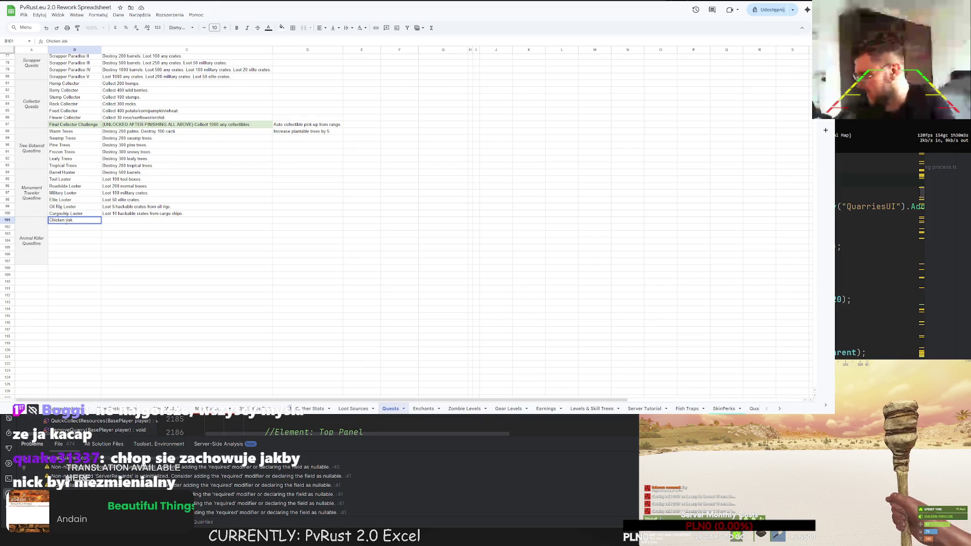
key(BackSpace)
text(ockey)
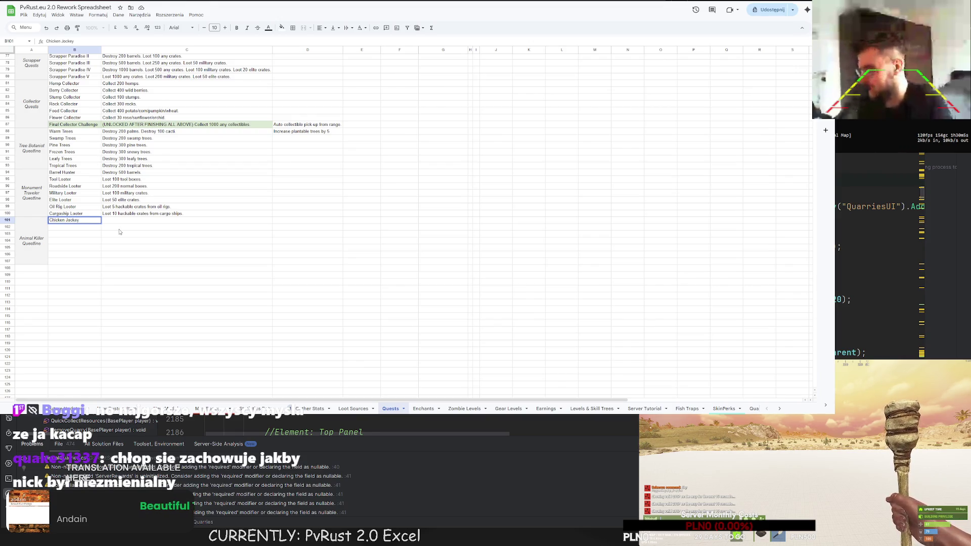
key(Tab)
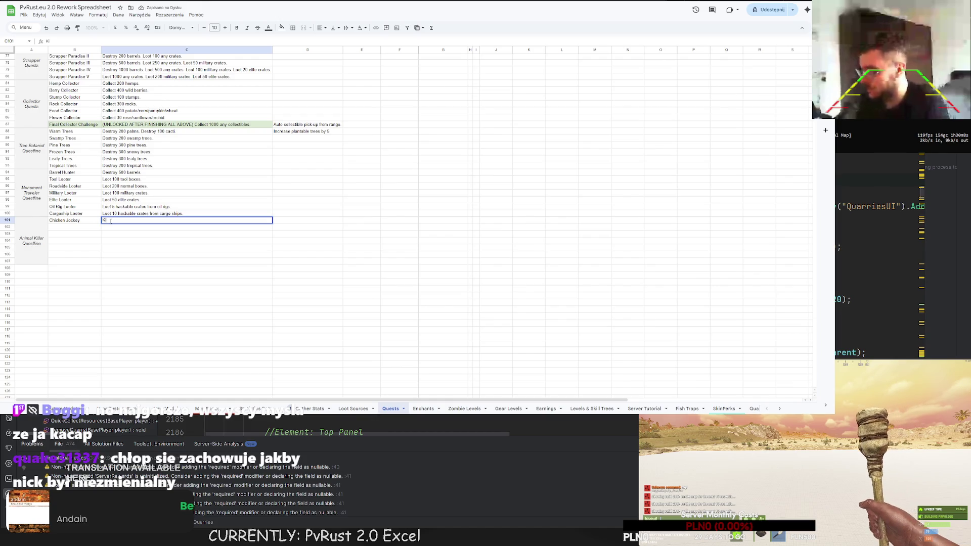
text(Kill 20 chicke)
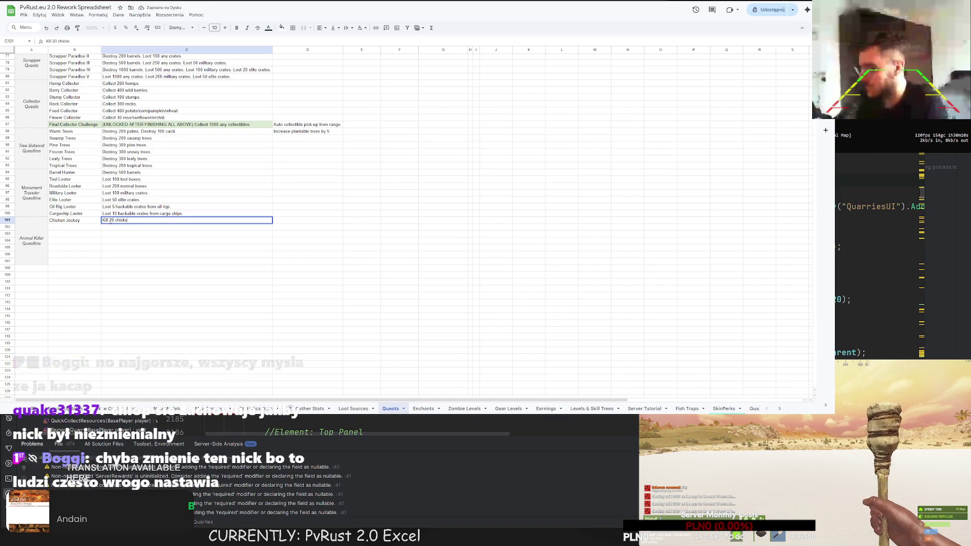
text(ns)
key(Return)
Step: Run 'spawn' in the game console to list available entities, then select the next empty quest row
click(93, 223)
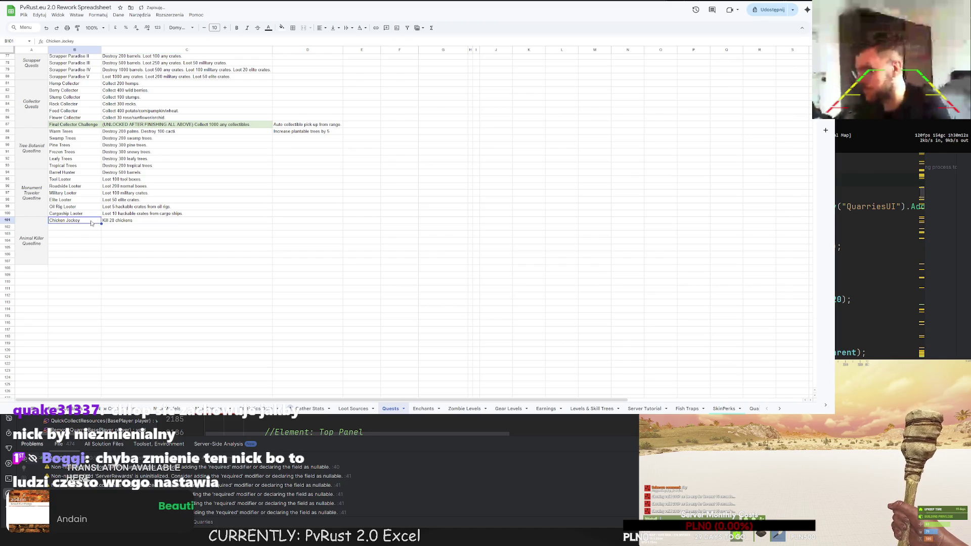
key(F1)
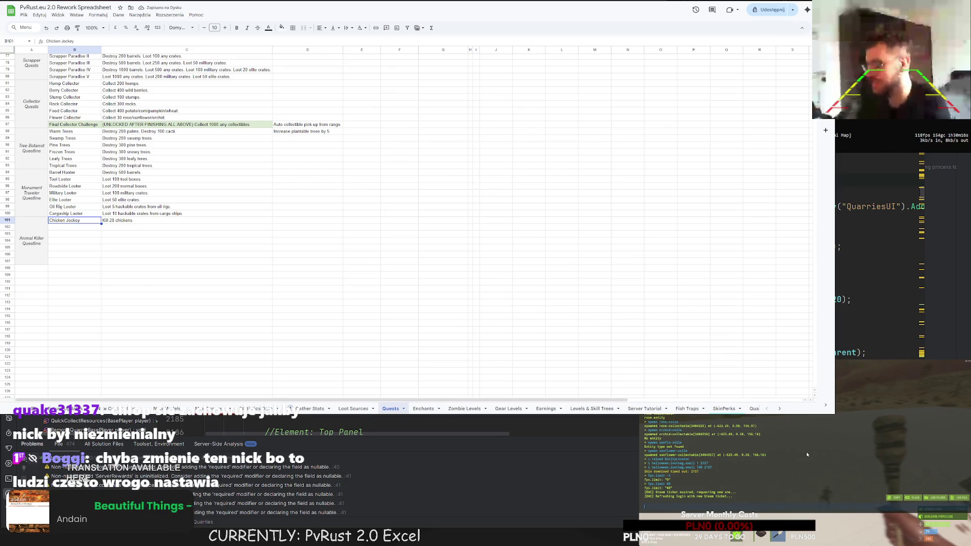
text(spawn corp)
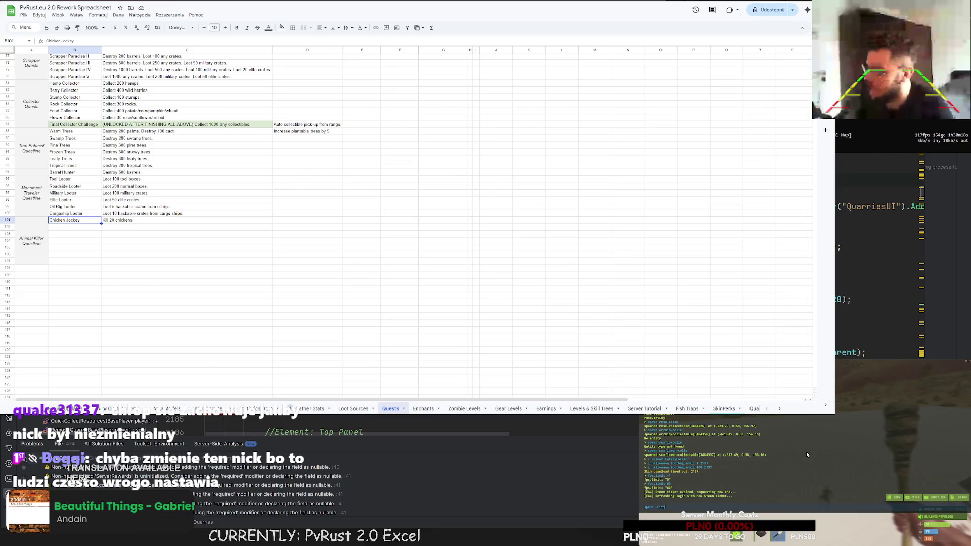
key(Return)
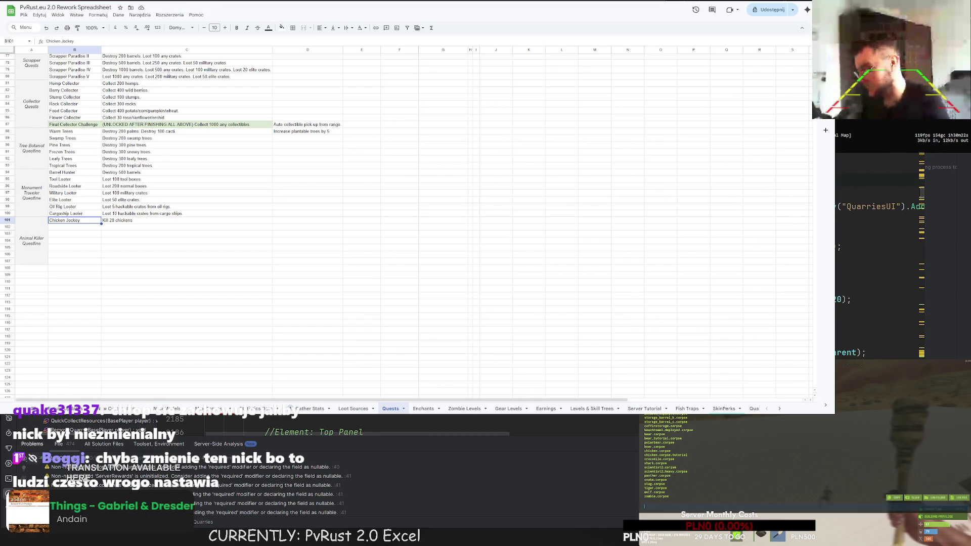
scroll(653, 443, up, 5)
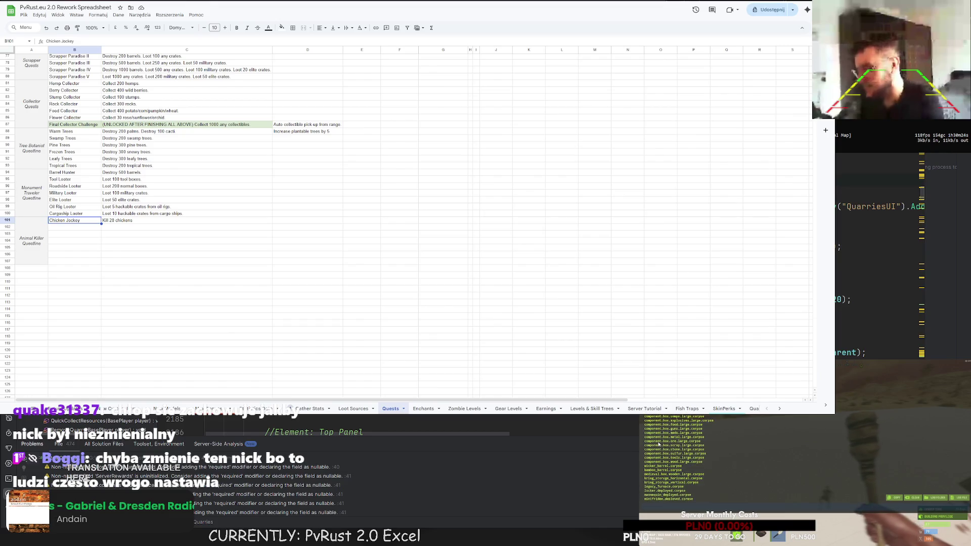
scroll(659, 445, down, 3)
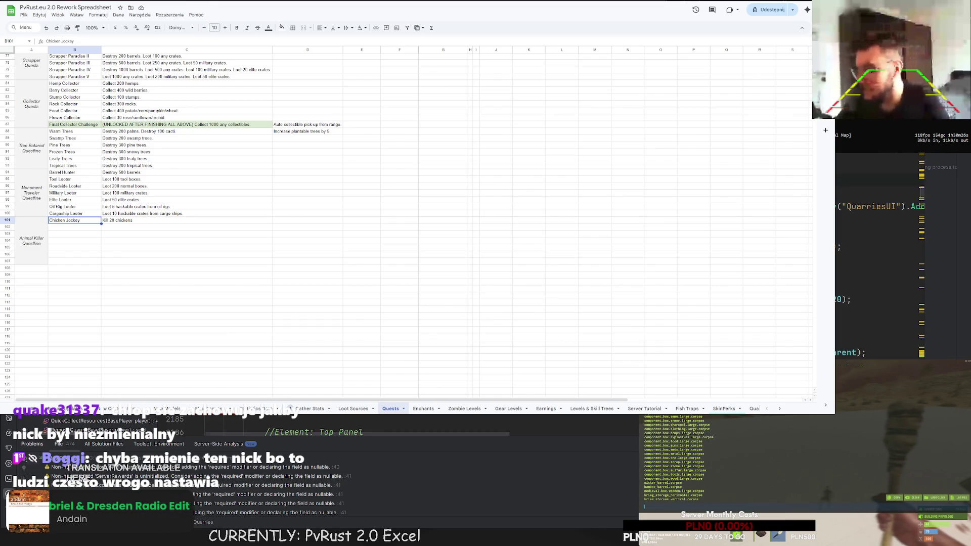
scroll(661, 416, down, 3)
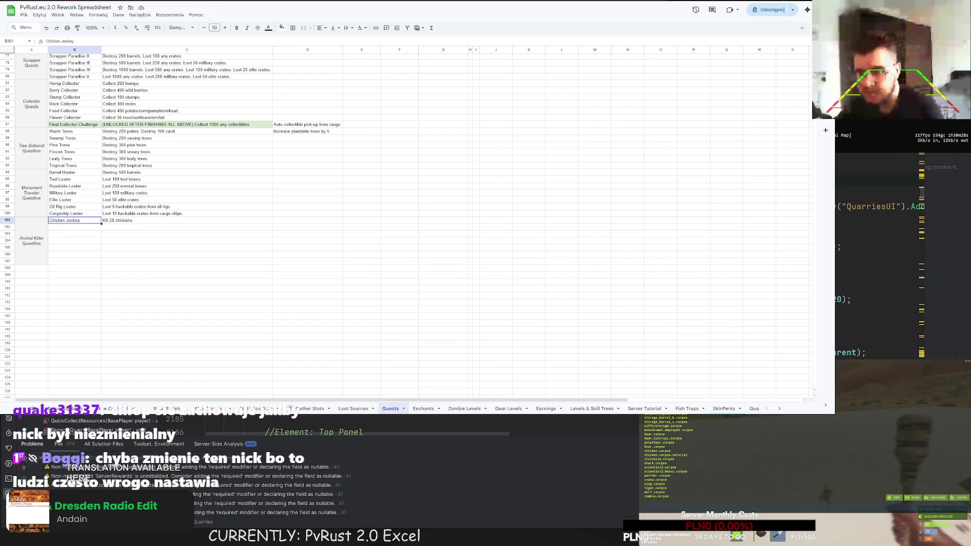
click(89, 228)
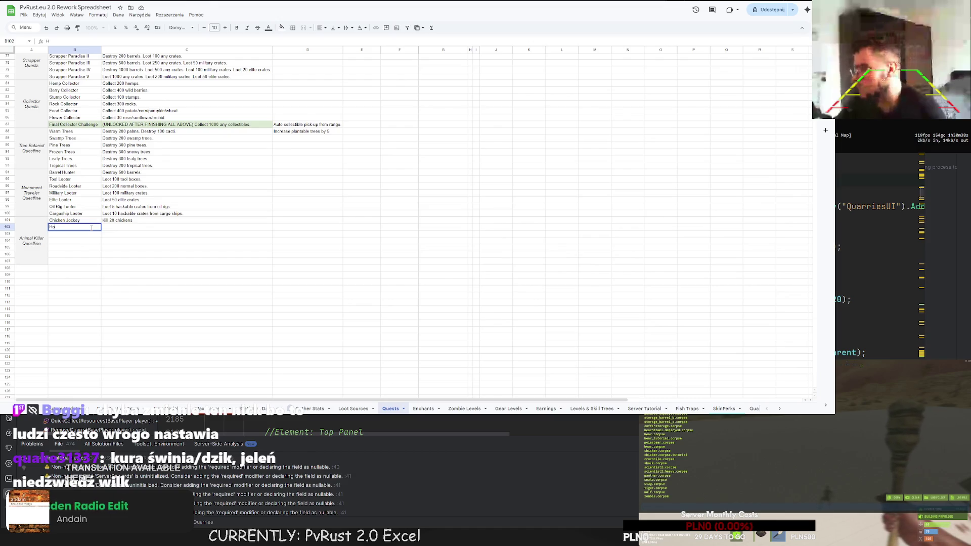
Step: Add the Honey Hunt quest in B102 with the description 'Kill 10 grizzly bears, 10 polar bears'
text(Honey Hunt)
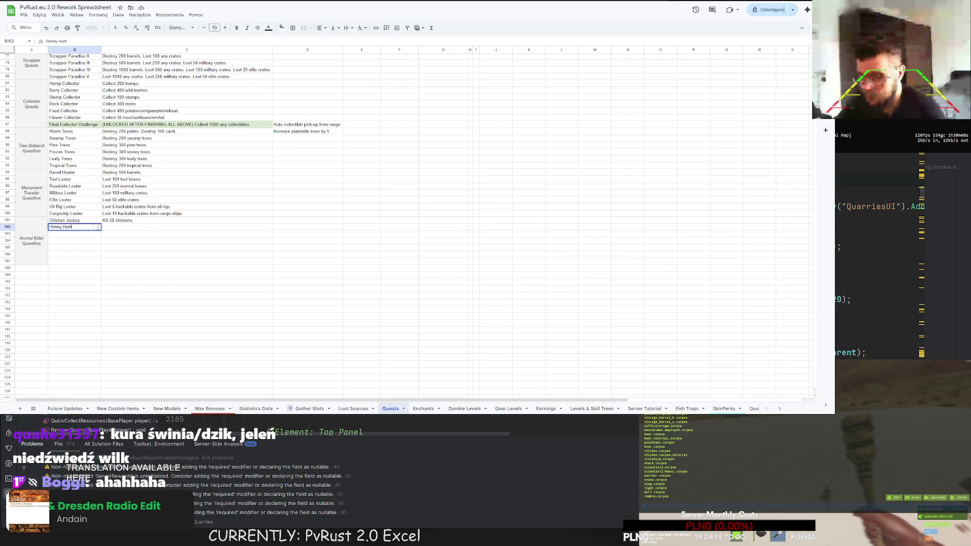
key(Tab)
text(Kill 20 bears)
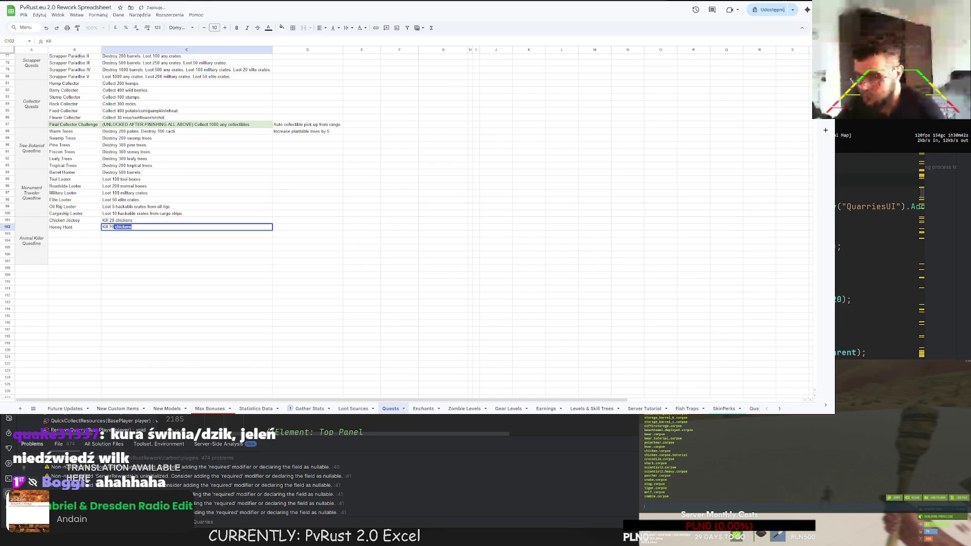
click(109, 227)
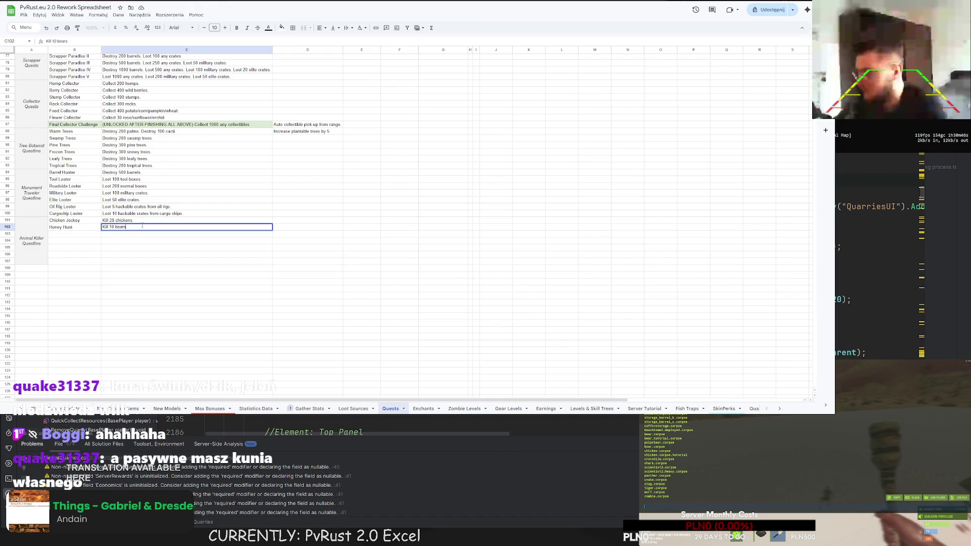
drag(111, 227, 135, 226)
text(10 brown bea)
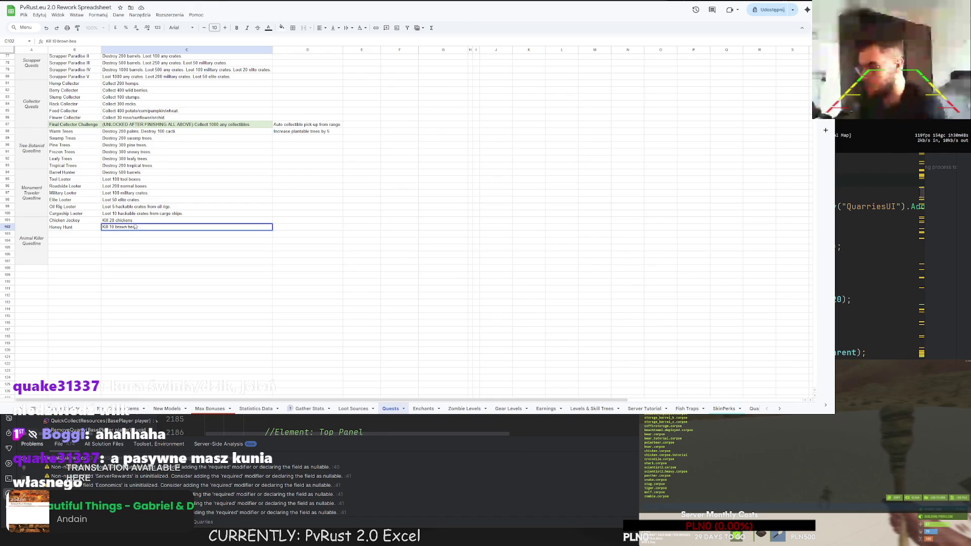
text(rs, 10)
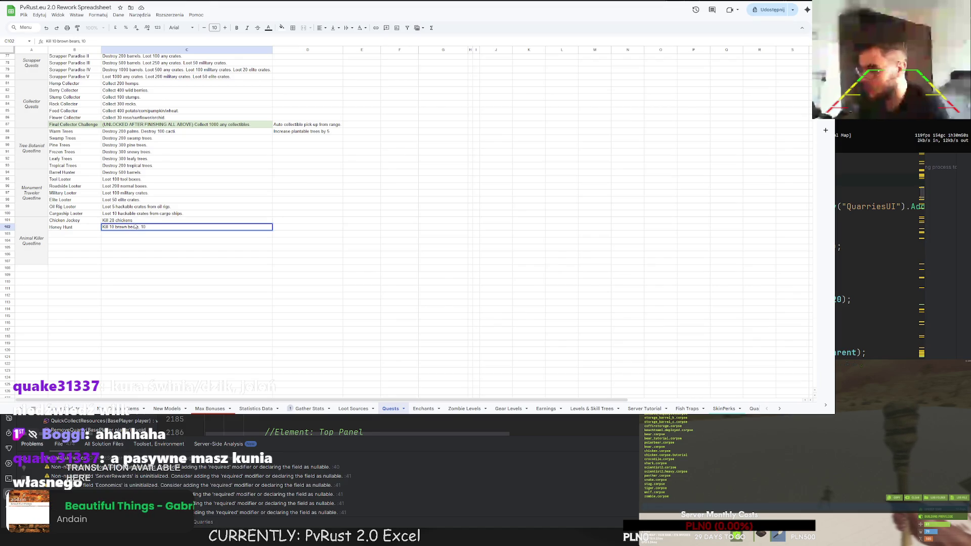
double_click(118, 228)
text(g)
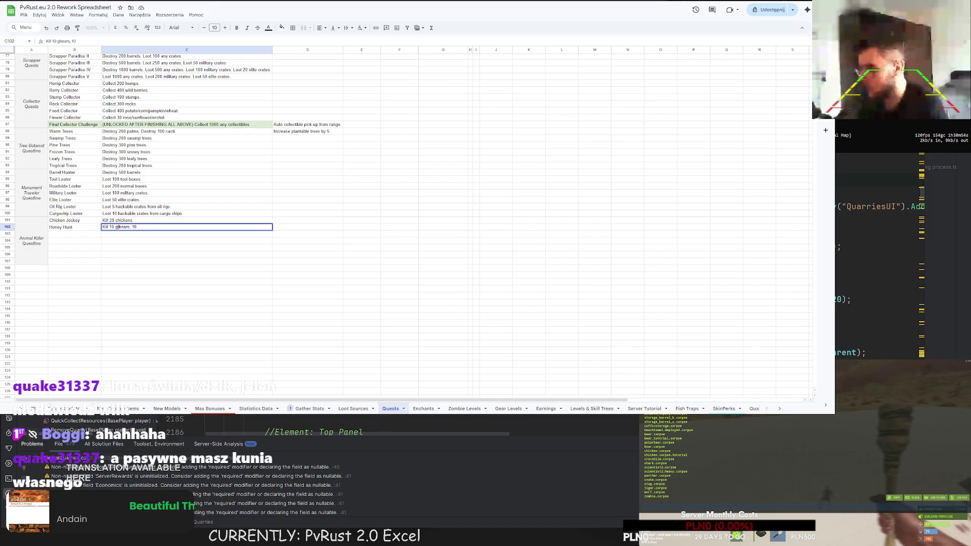
text(rizzly bears, 10 )
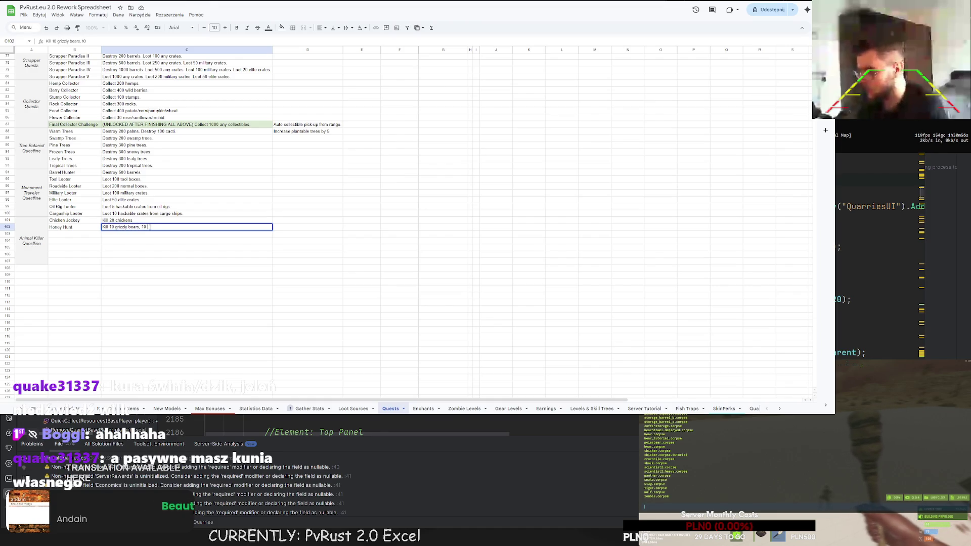
text(polar bears.)
key(Return)
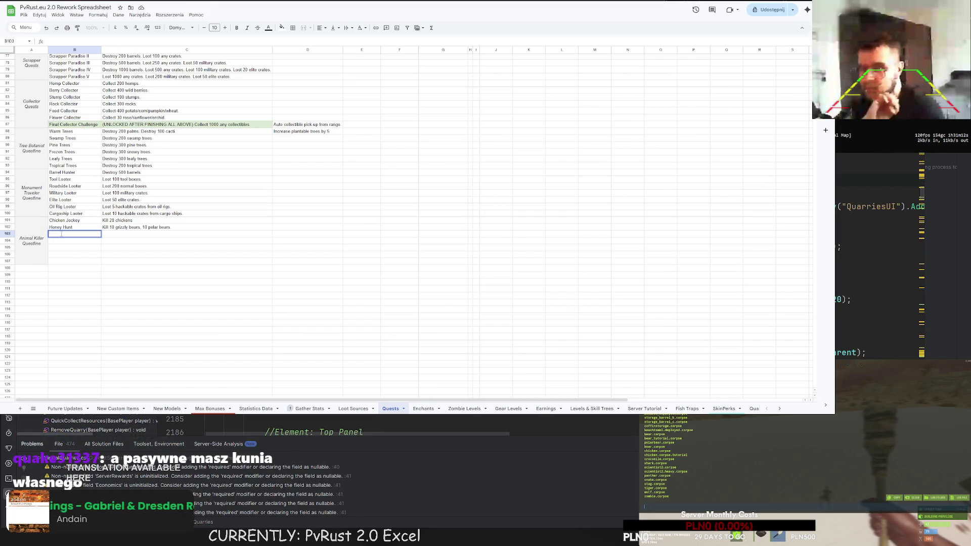
Step: Add the Crocs quest in B103 with the description 'Kill 10 crocodiles.'
text(Crocks)
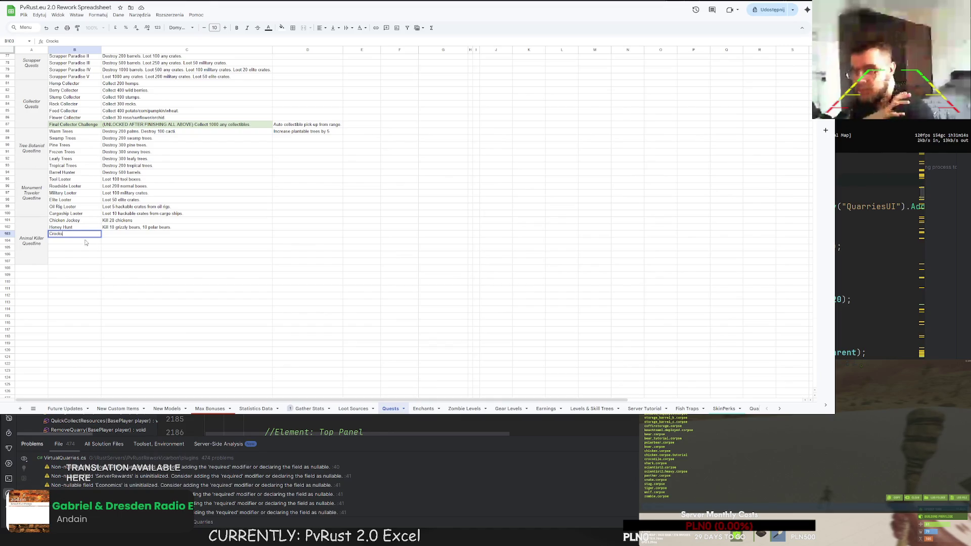
key(BackSpace)
key(BackSpace)
text(s)
key(Tab)
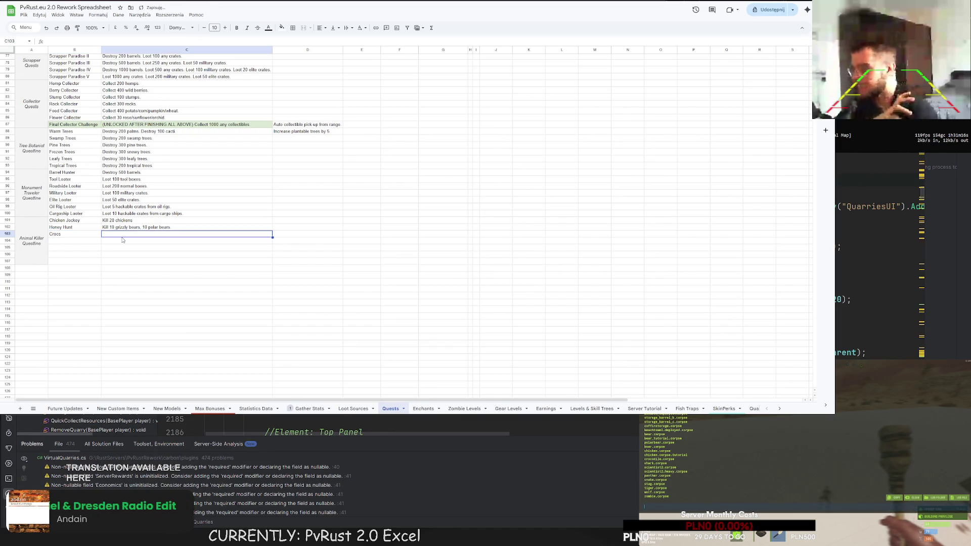
text(Kill 20 c)
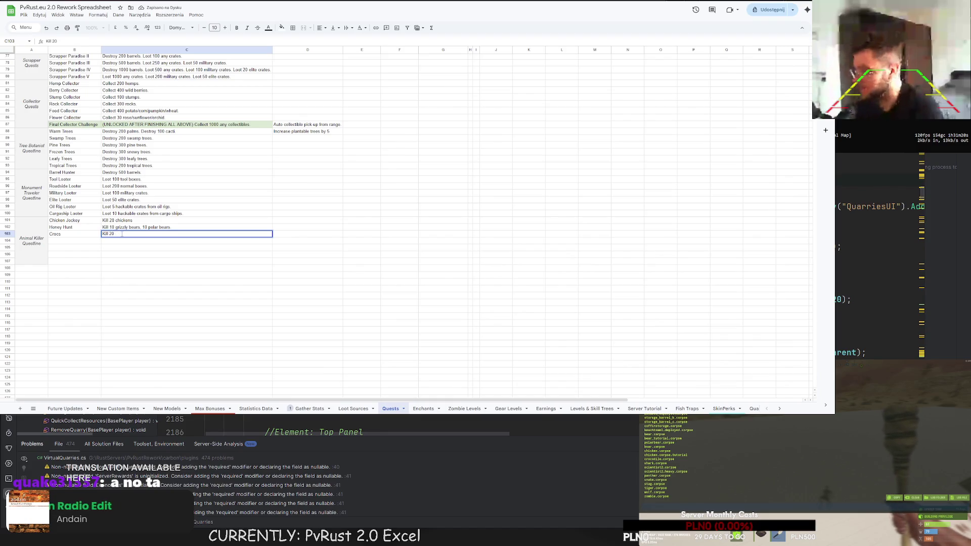
text(0 crocodiles.)
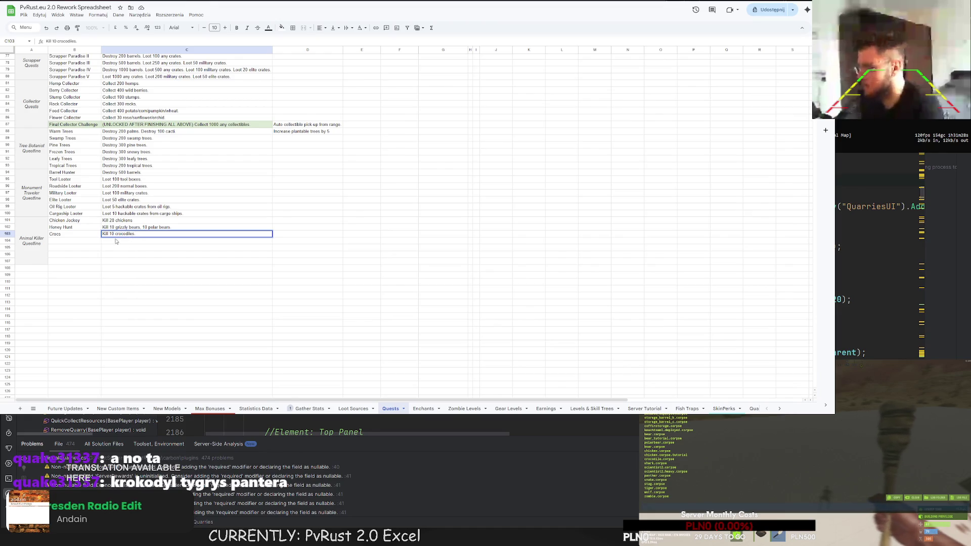
click(65, 244)
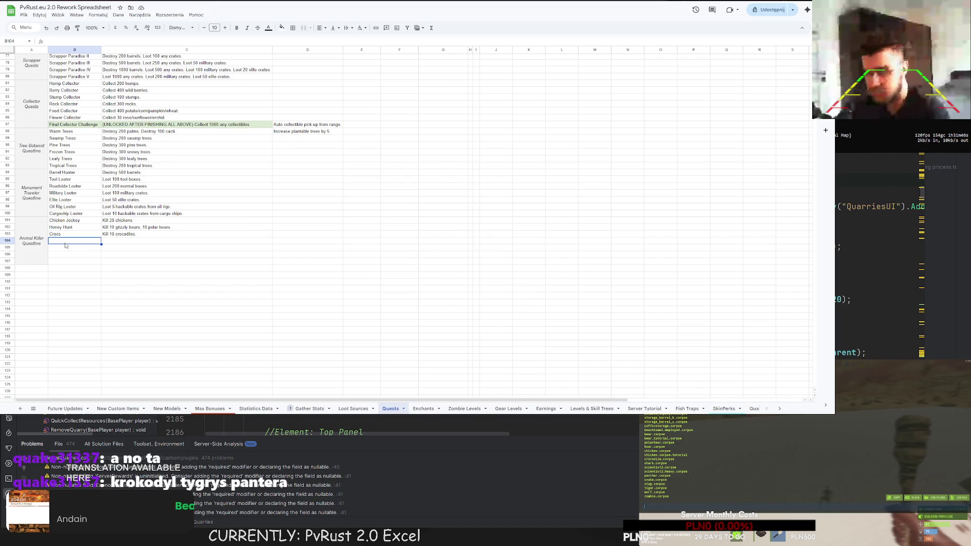
double_click(70, 242)
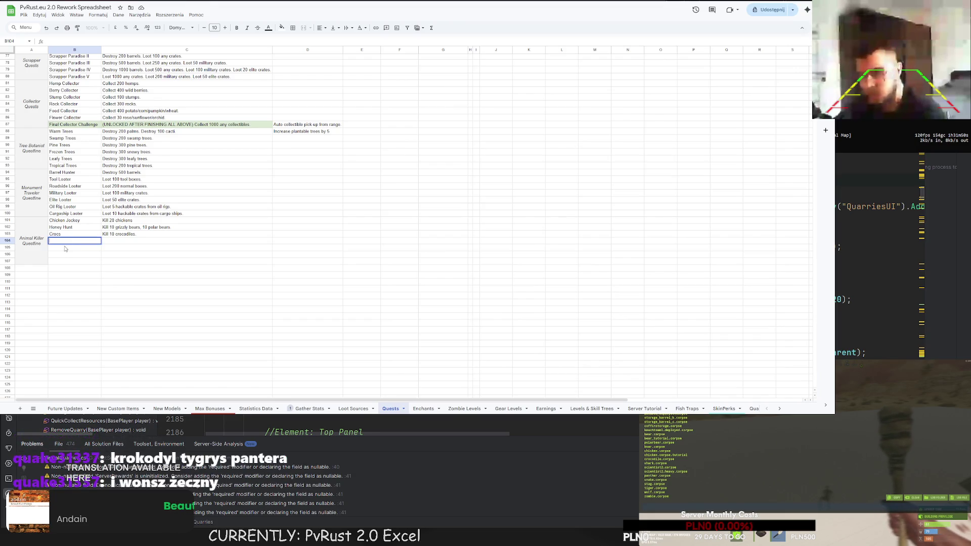
Step: Add Kitty Hunter in B104 with the description 'Kill 20 tiger/panther.'
text(Kitty H)
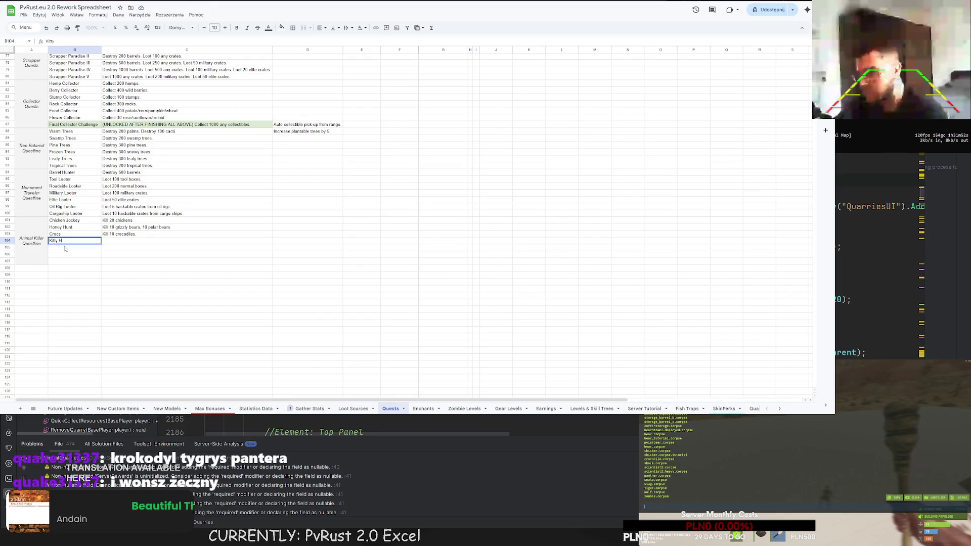
text(unter)
click(129, 241)
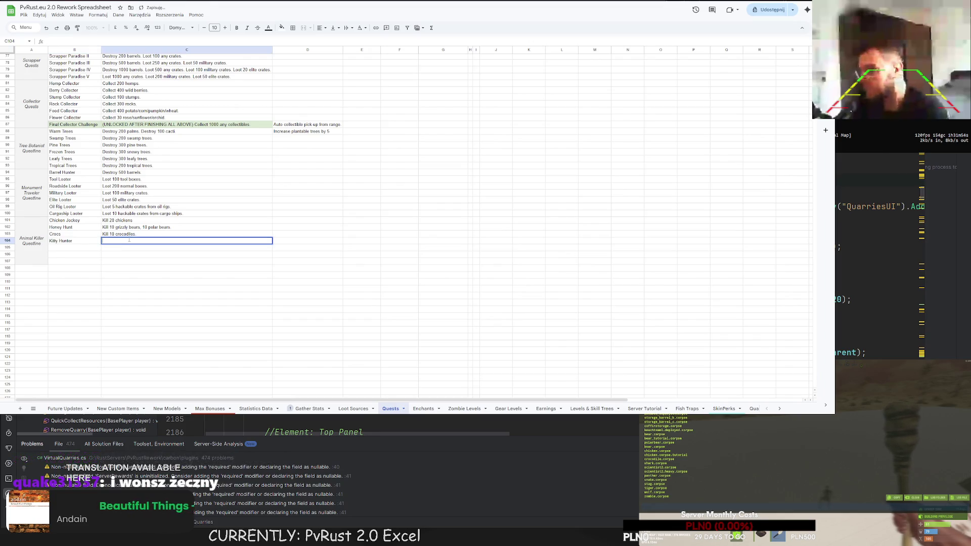
text(Kill 20tiger/pan)
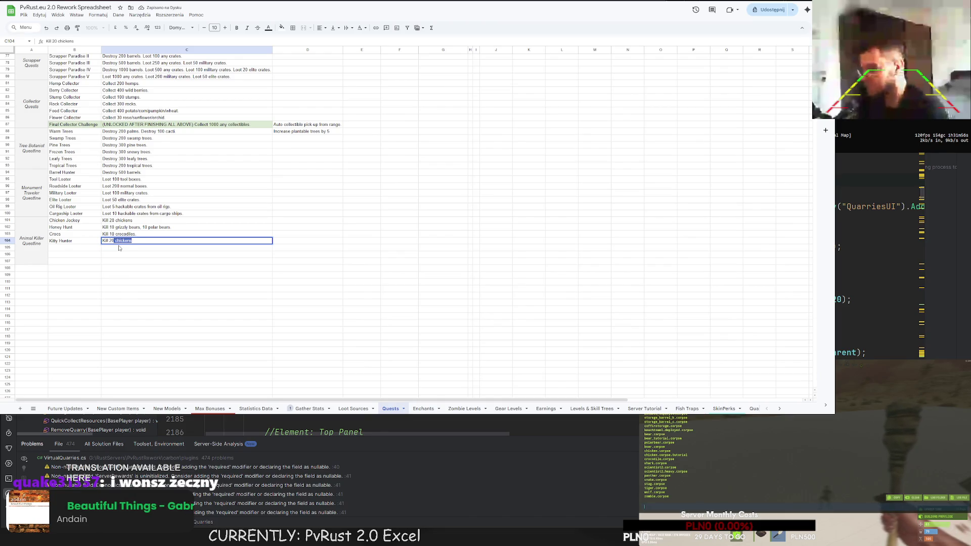
text(ther.)
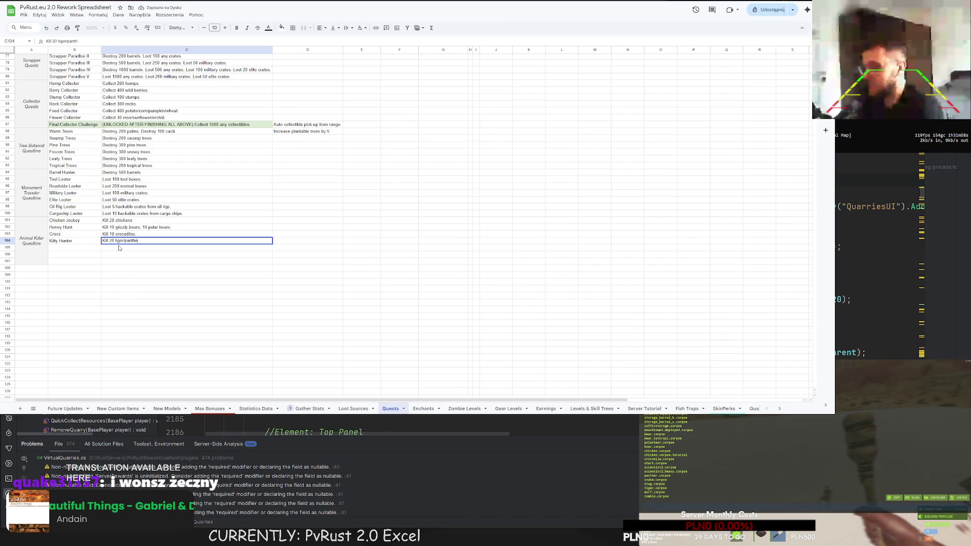
key(Return)
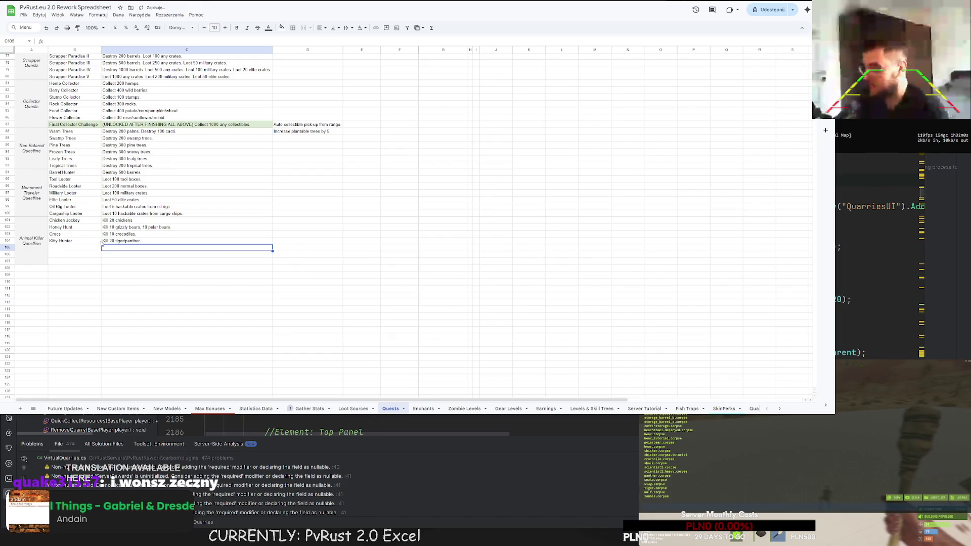
key(Left)
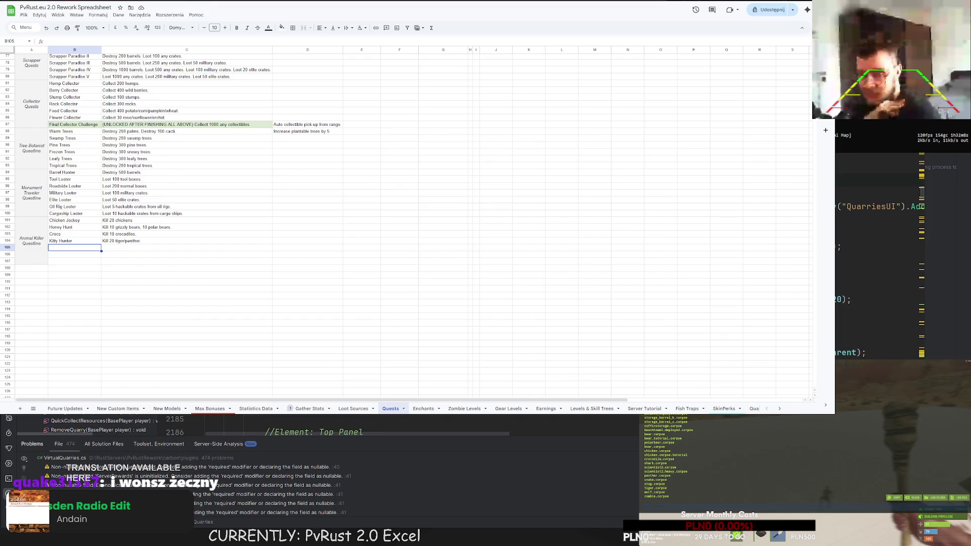
Step: Add Wonsz Rzeczny in B105 with the description 'Kill 10 snakes.'
double_click(65, 249)
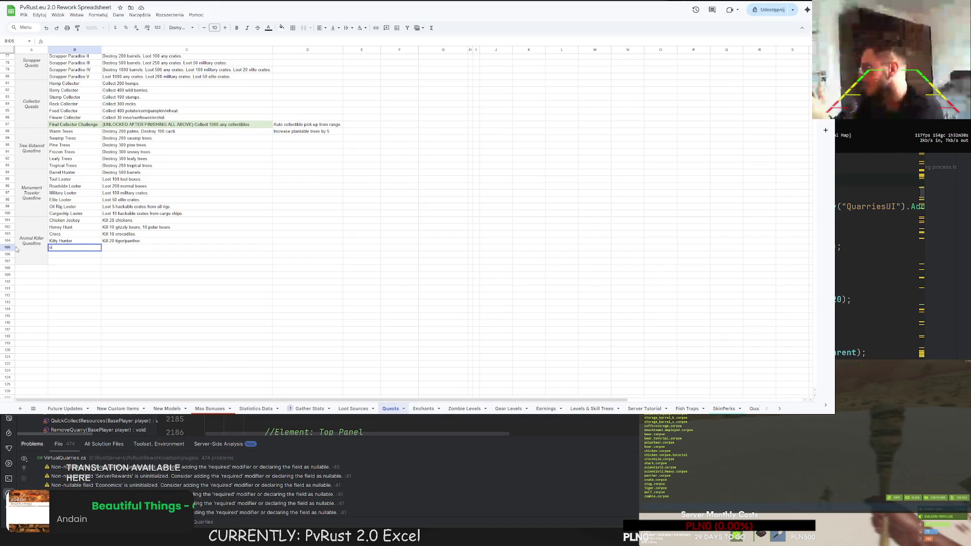
text(Wonsz R)
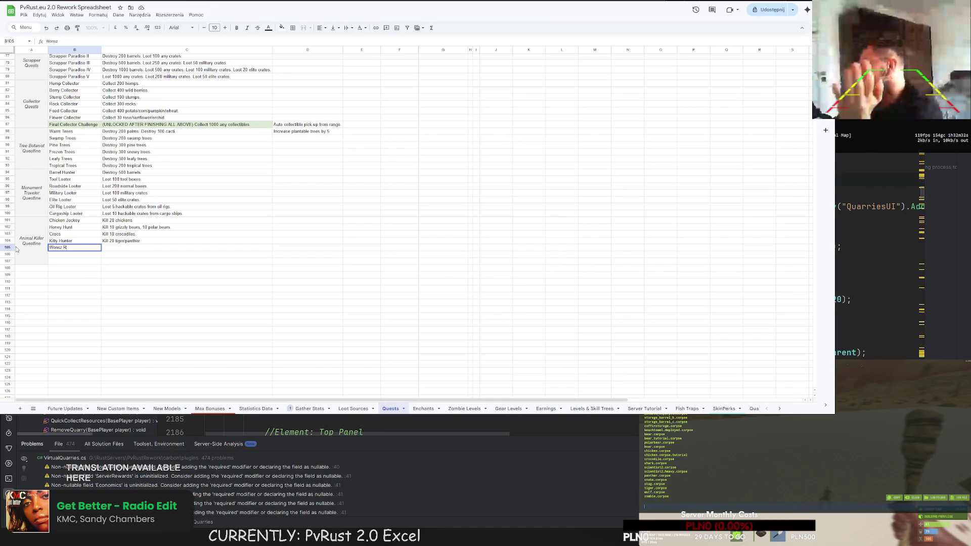
text(zeczny)
click(124, 247)
text(Kill 10 snake)
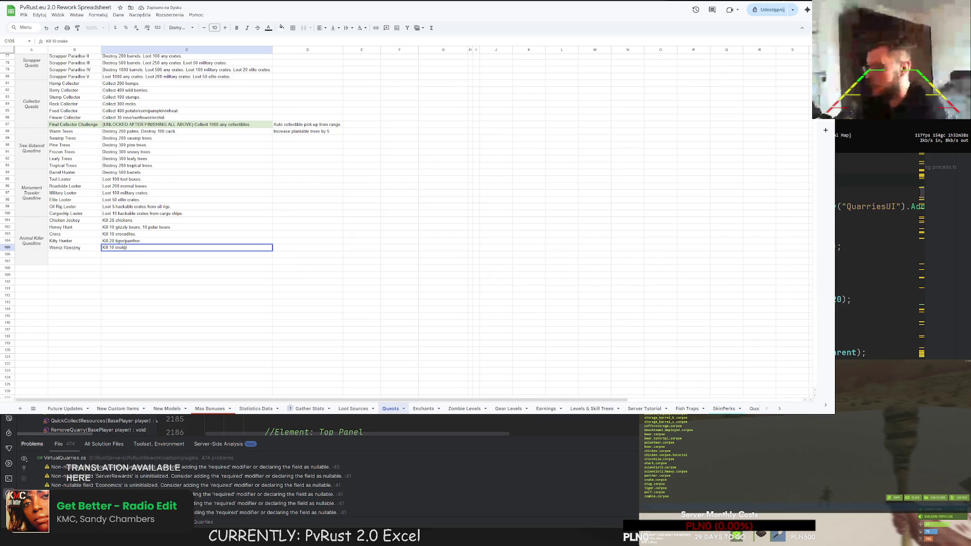
text(s.)
key(Return)
Step: Correct the quest name from Wonsz Rzeczny to Wonsz Zeczny
click(73, 255)
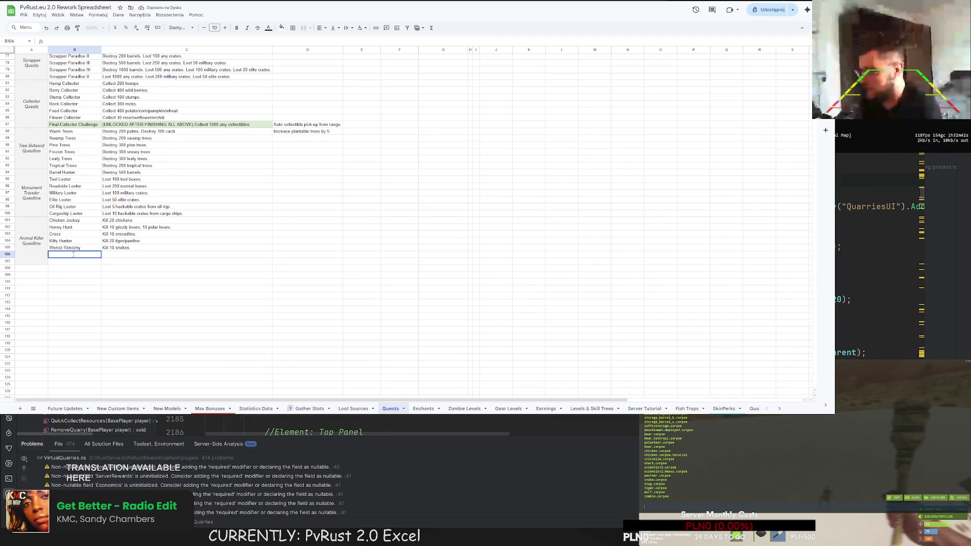
double_click(69, 248)
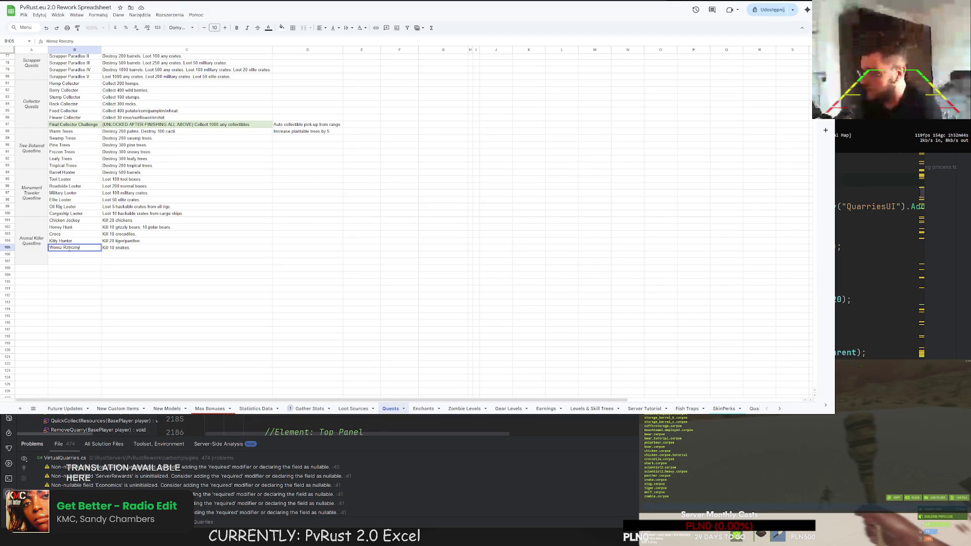
key(Escape)
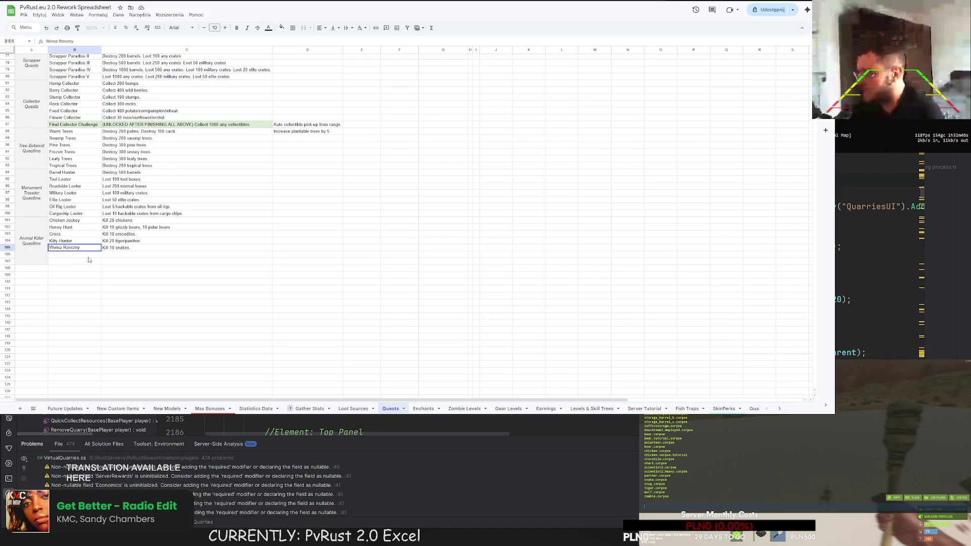
key(BackSpace)
key(Return)
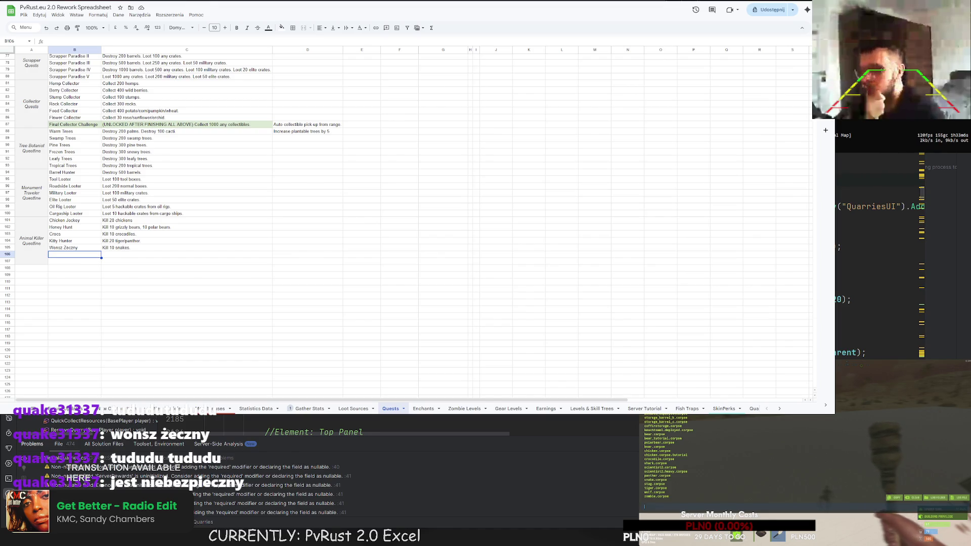
Step: Add Piggy Piggy in B106 with the description 'Kill 20 bears.'
double_click(63, 254)
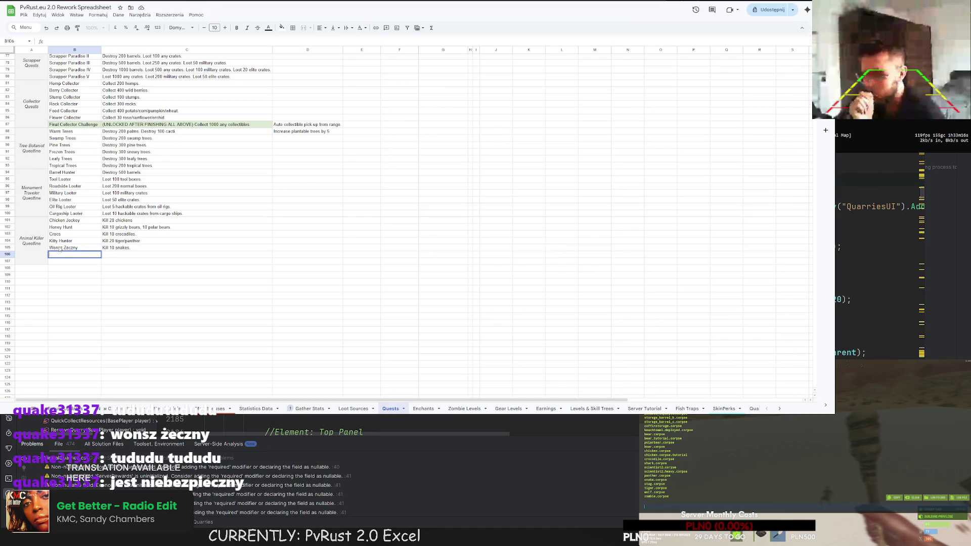
text(Piggy Piggy)
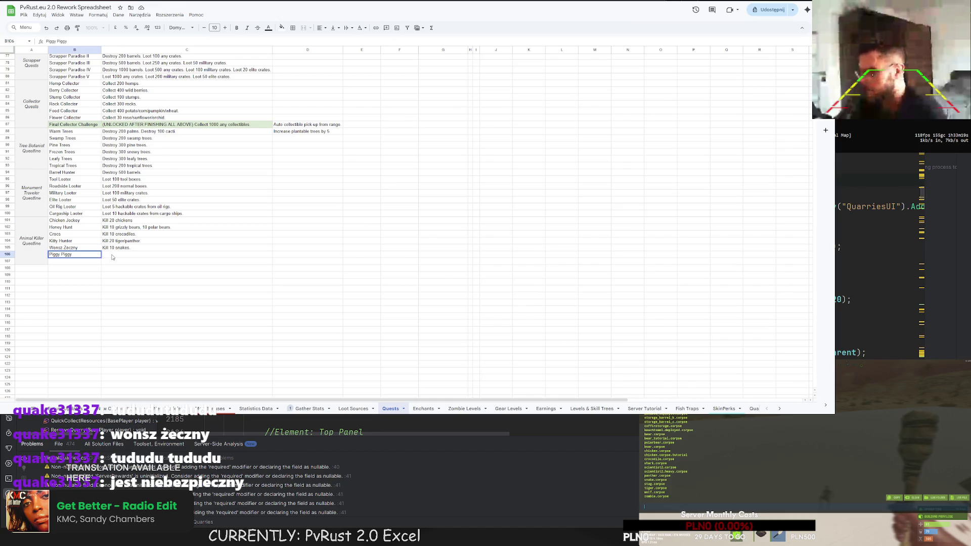
key(Tab)
text(Ki)
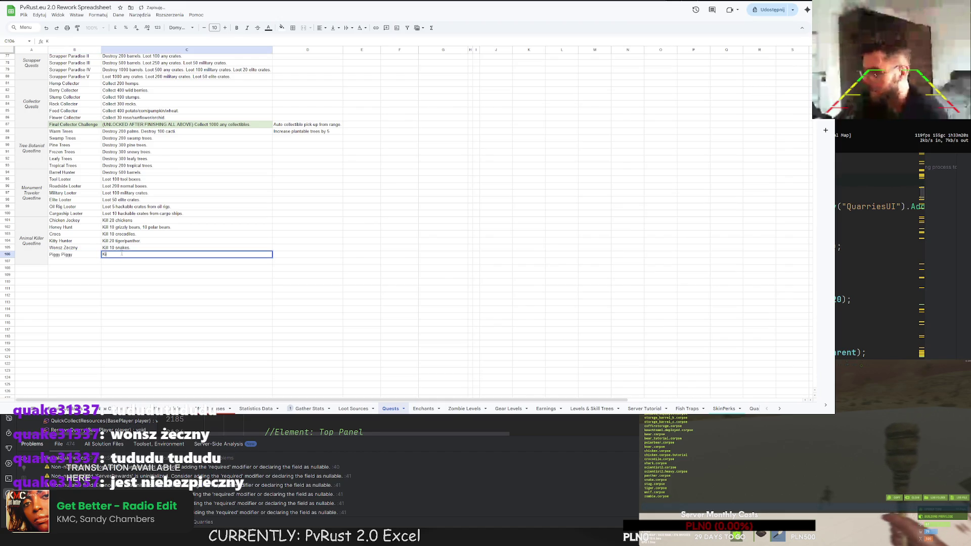
key(Return)
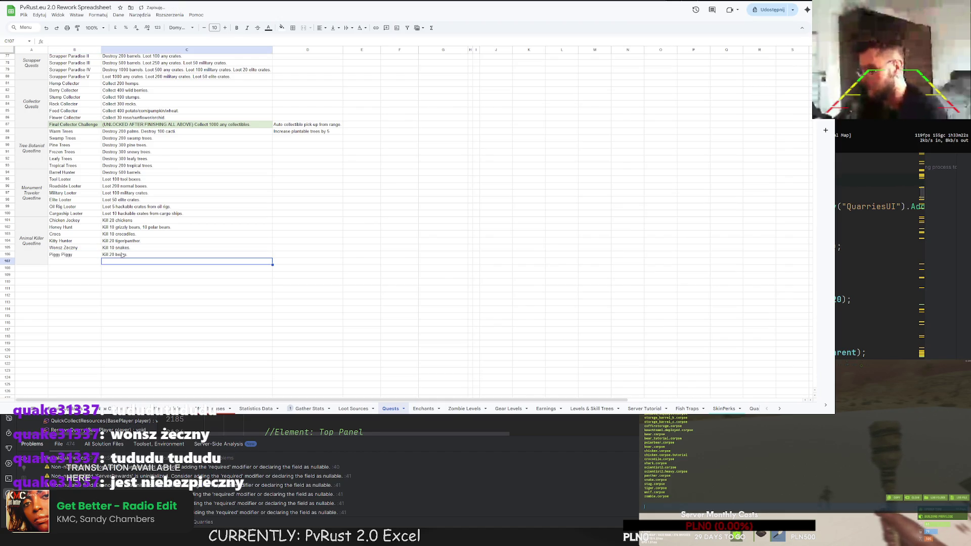
click(81, 264)
Step: Add Collecting Antlers in B107 with the description 'Kill 20 stags.'
double_click(81, 263)
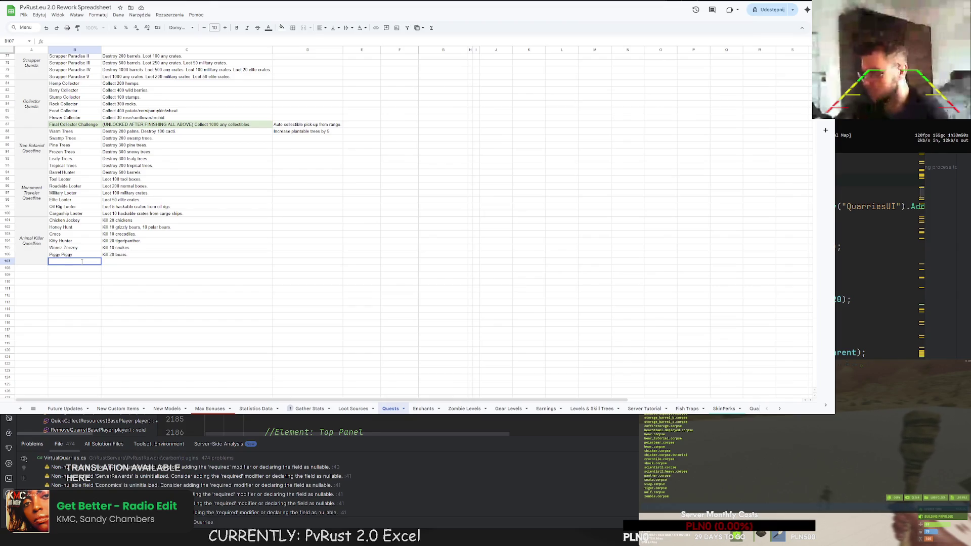
text(C)
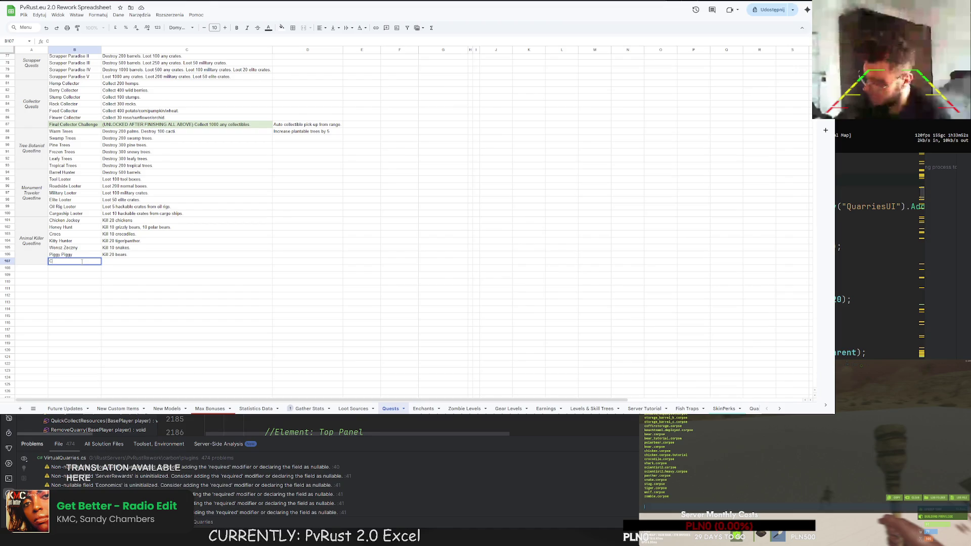
text(ollecting Antlers)
click(117, 260)
text(K)
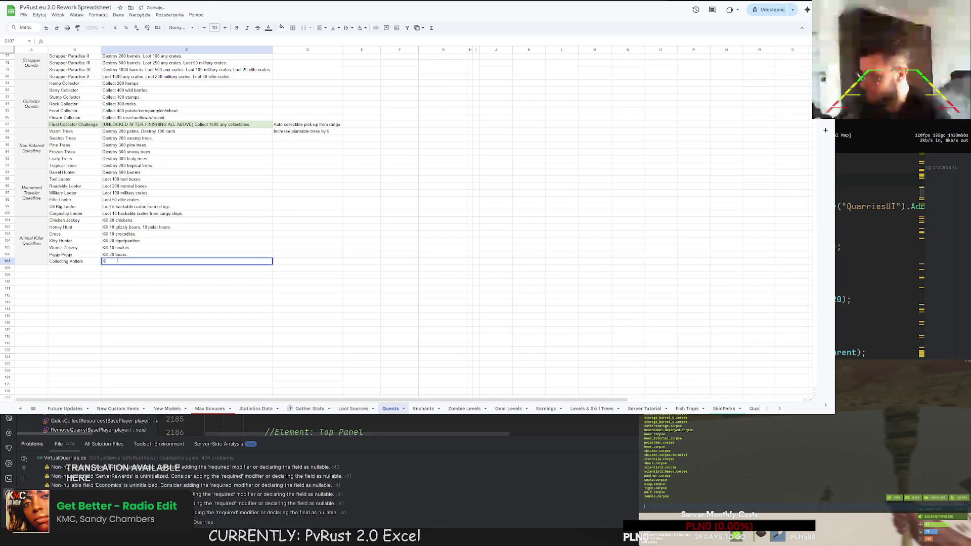
text(gs.)
key(Return)
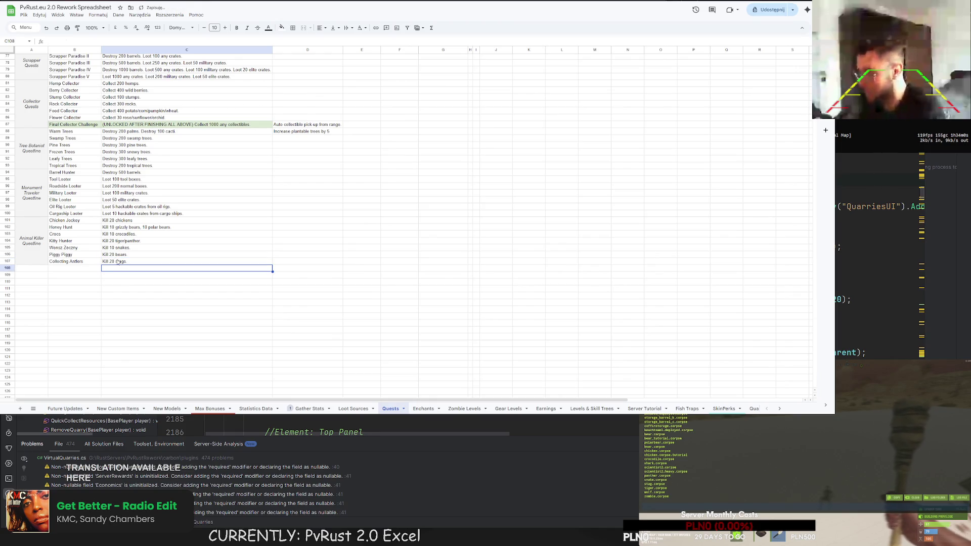
Step: Add Mamm0n Journey in B108 with the description 'Kill 20 wolves.'
click(64, 268)
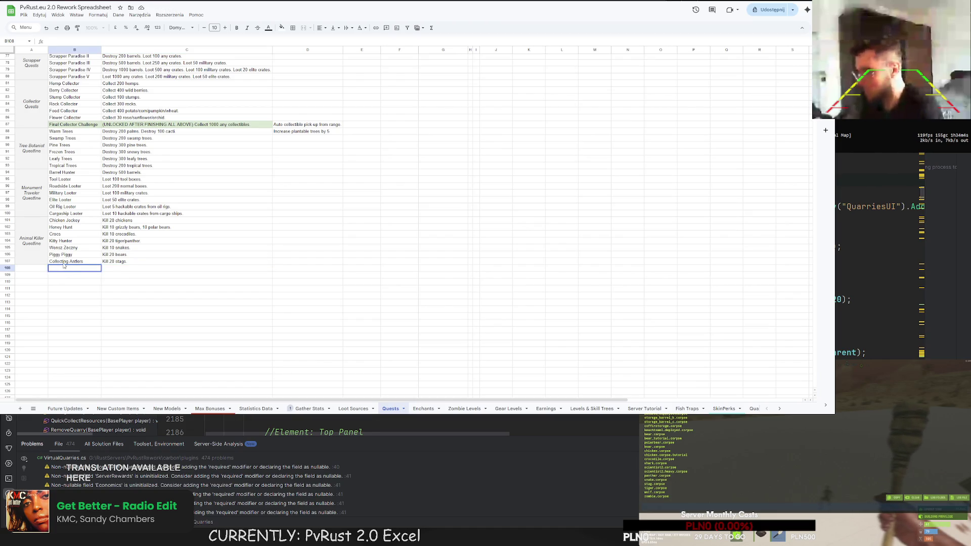
text(Mamm)
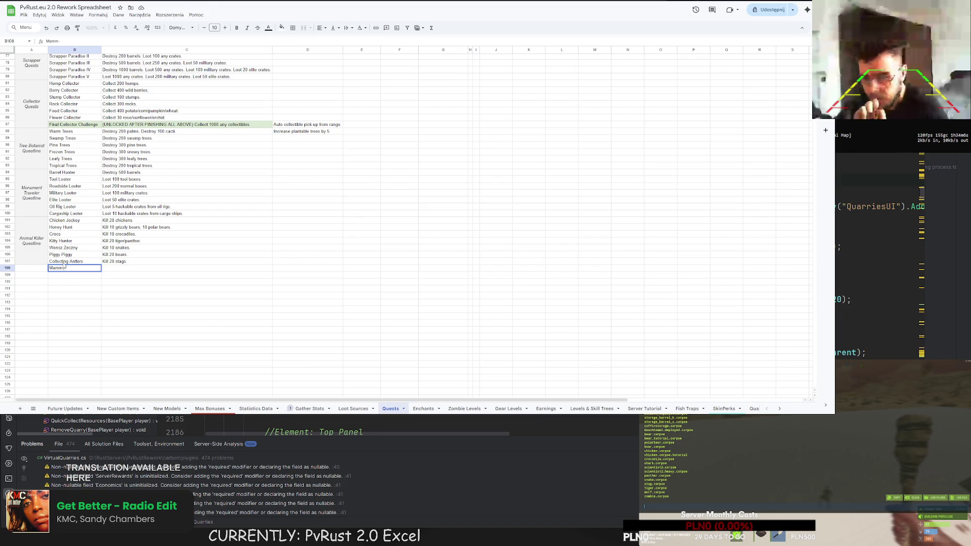
text(On J)
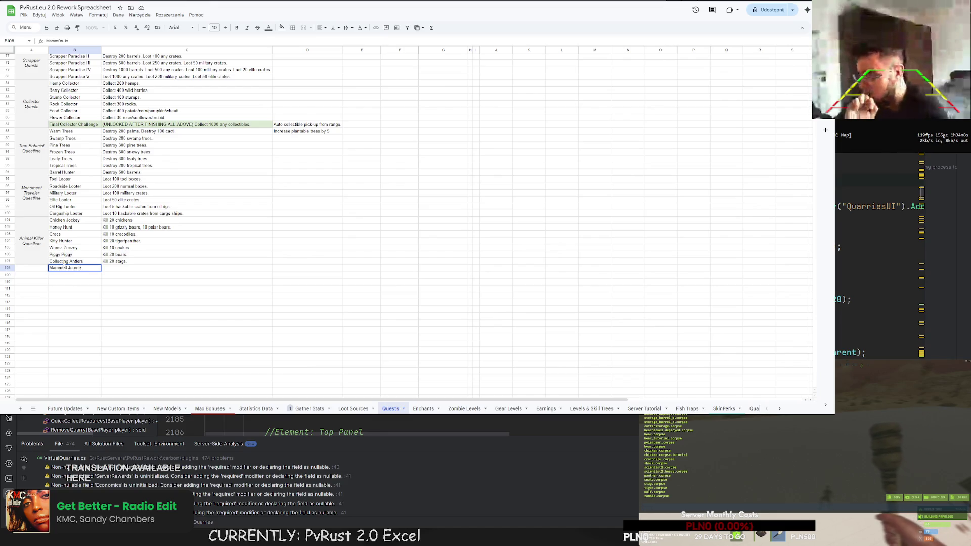
click(110, 269)
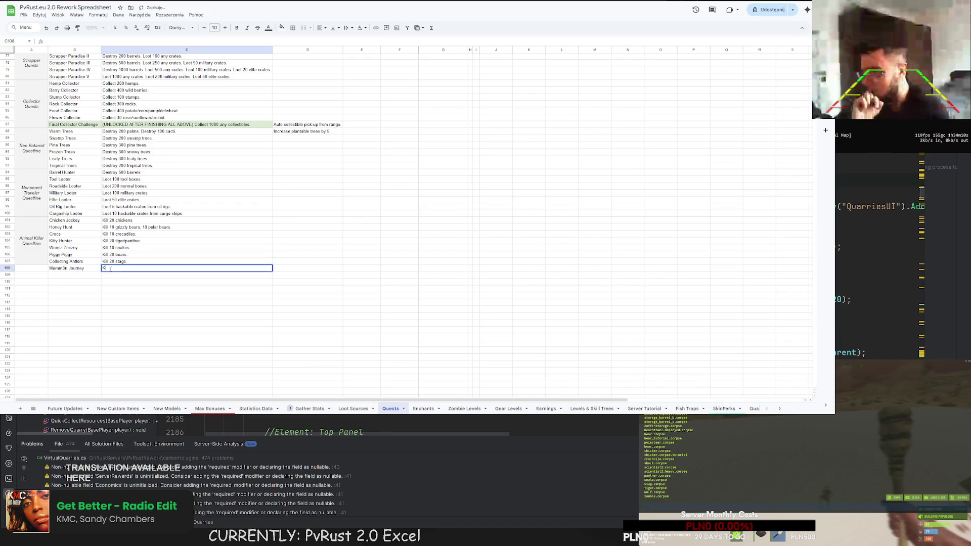
text(ill 20 wolves.)
key(Return)
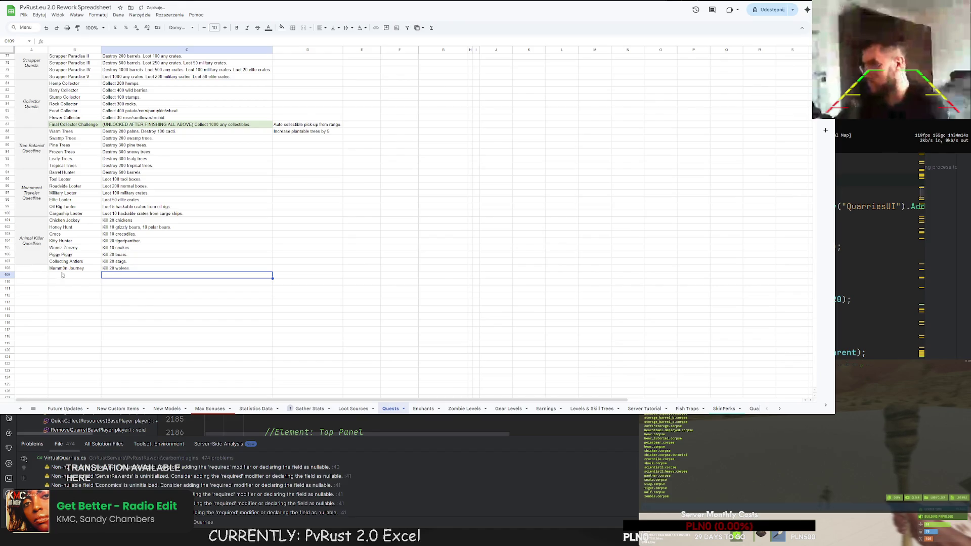
drag(20, 270, 28, 238)
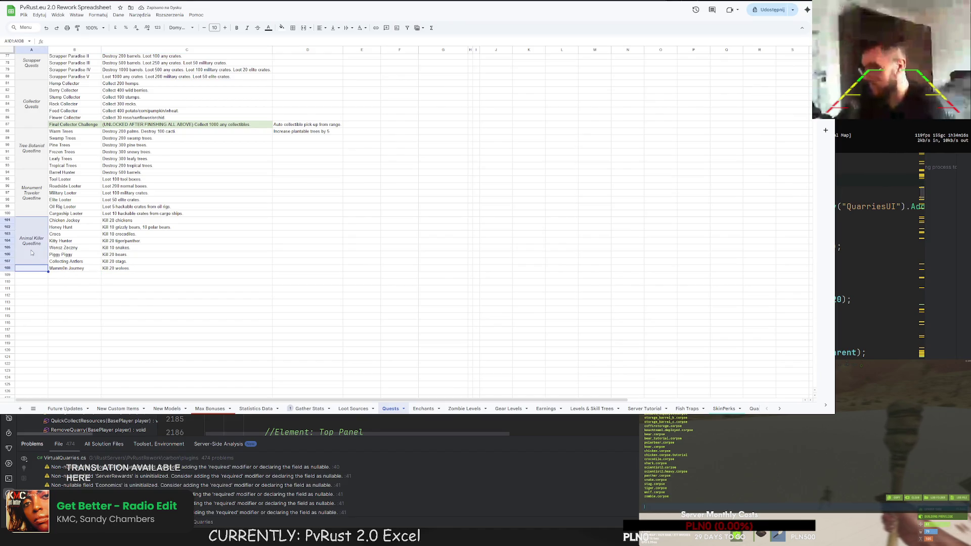
Step: Merge A101:A108 so the Animal Killer Questline label spans all eight quests
click(304, 27)
click(253, 242)
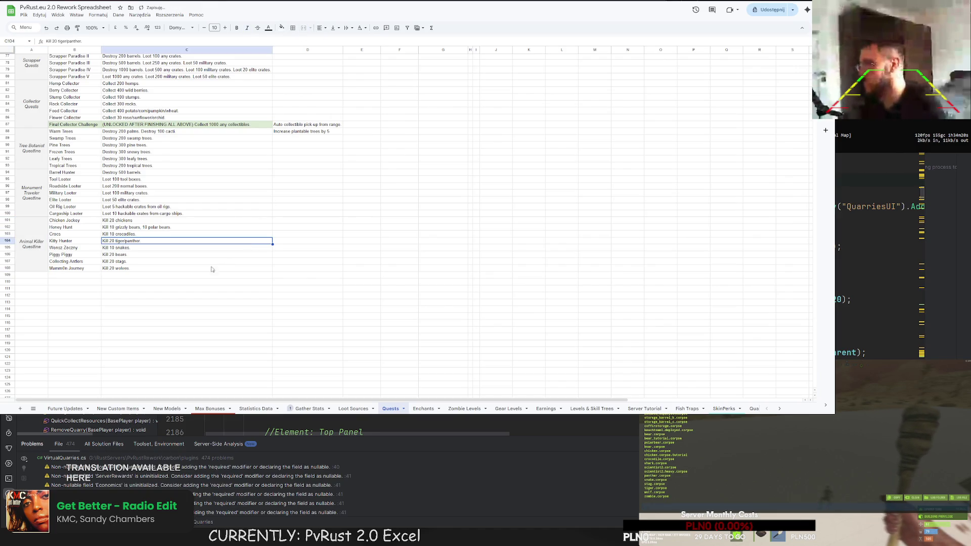
click(197, 283)
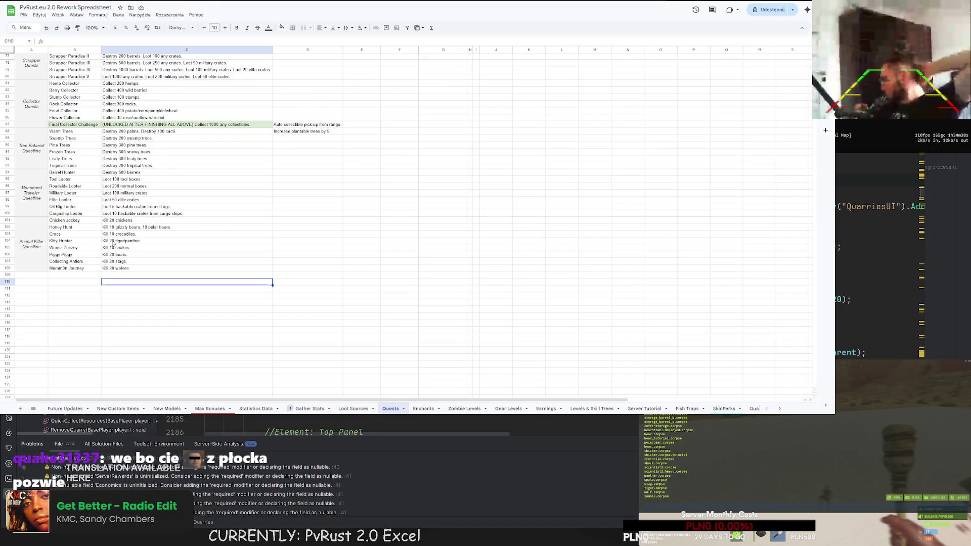
Step: Rename the B108 quest to Mammon Journey
double_click(67, 268)
text(Mammon Journey)
key(Return)
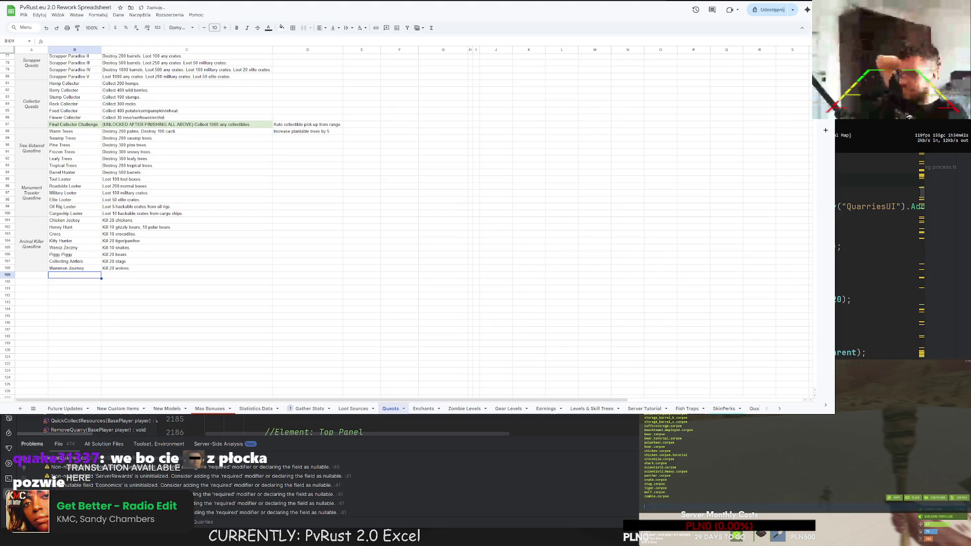
Step: Search Google for 'mamon' in a new browser tab
key(ctrl+t)
text(mamon)
key(Return)
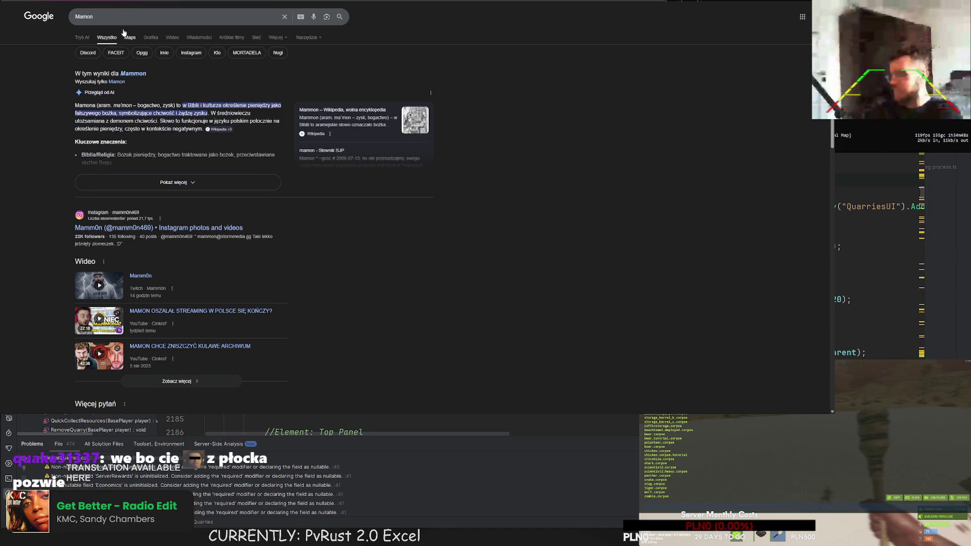
Step: Open the Mammon Wikipedia article and read about its biblical meaning
click(338, 112)
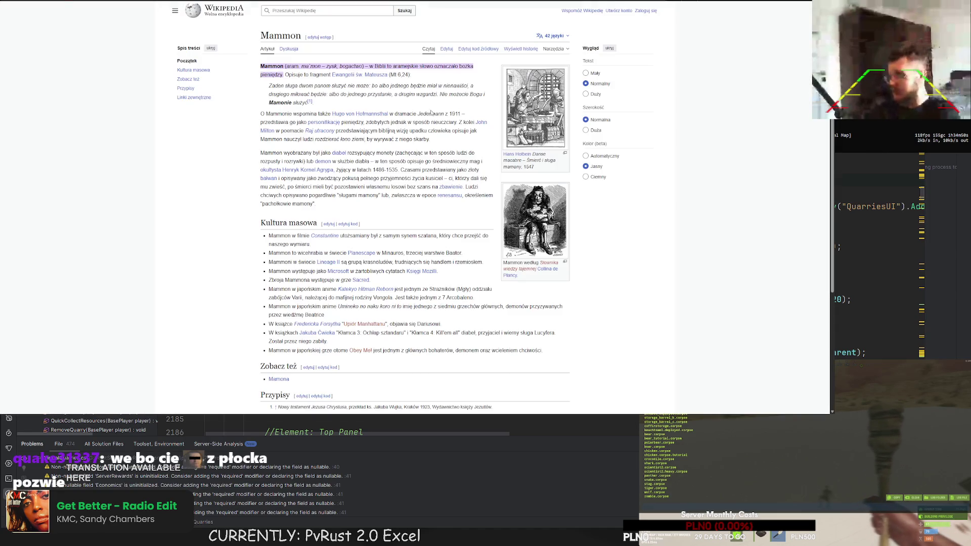
mouse_move(369, 66)
mouse_down()
mouse_move(475, 72)
mouse_move(286, 80)
mouse_up()
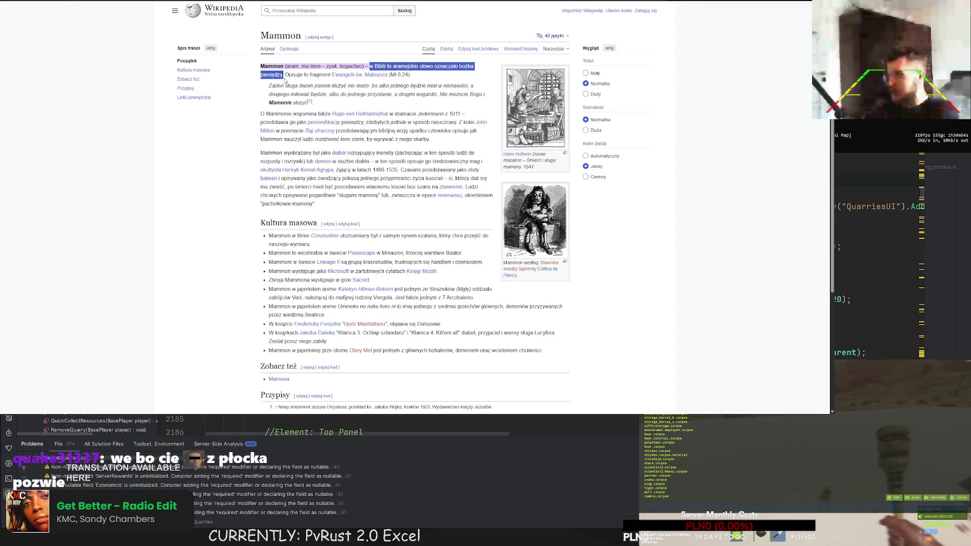
drag(284, 114, 364, 123)
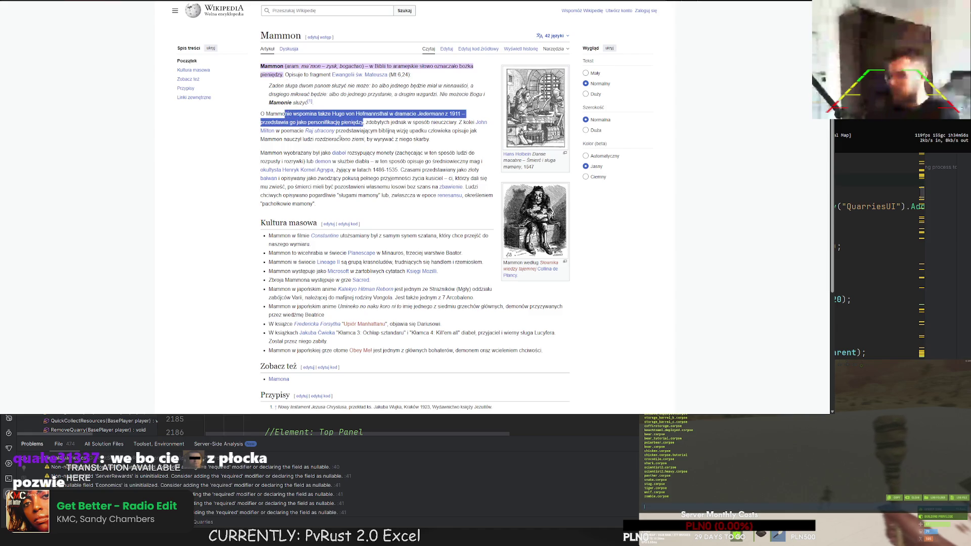
scroll(363, 177, down, 1)
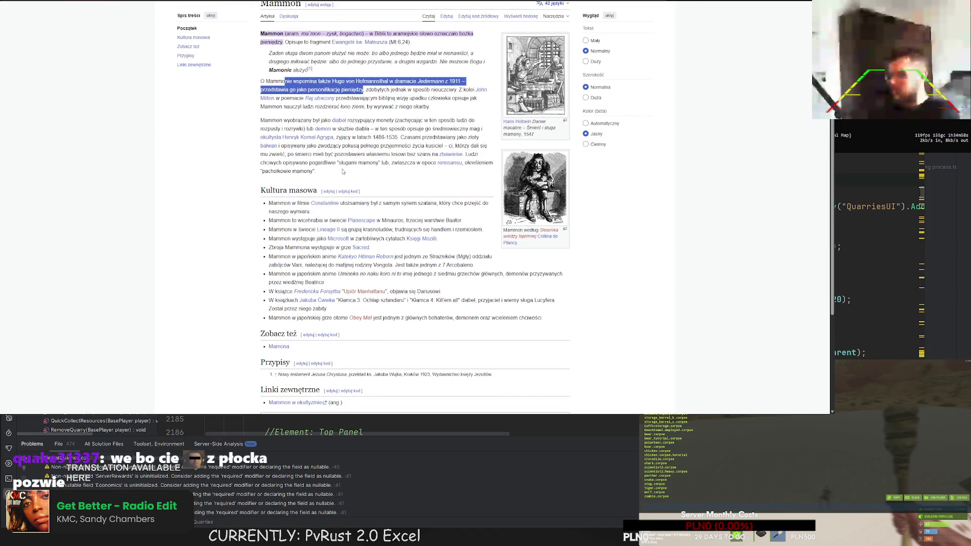
Step: Expand the AI overview in the 'mammon kto to' results, then return to the spreadsheet
key(ctrl+l)
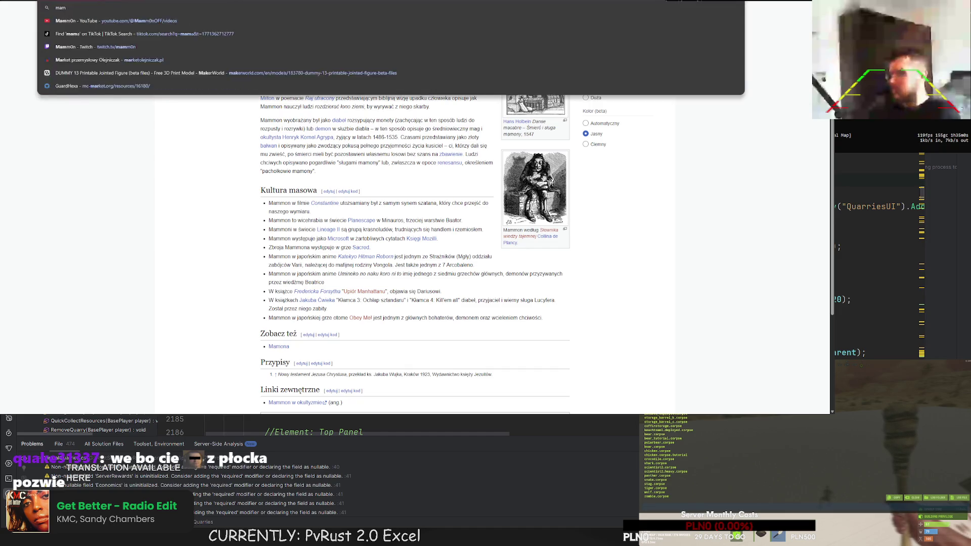
click(156, 49)
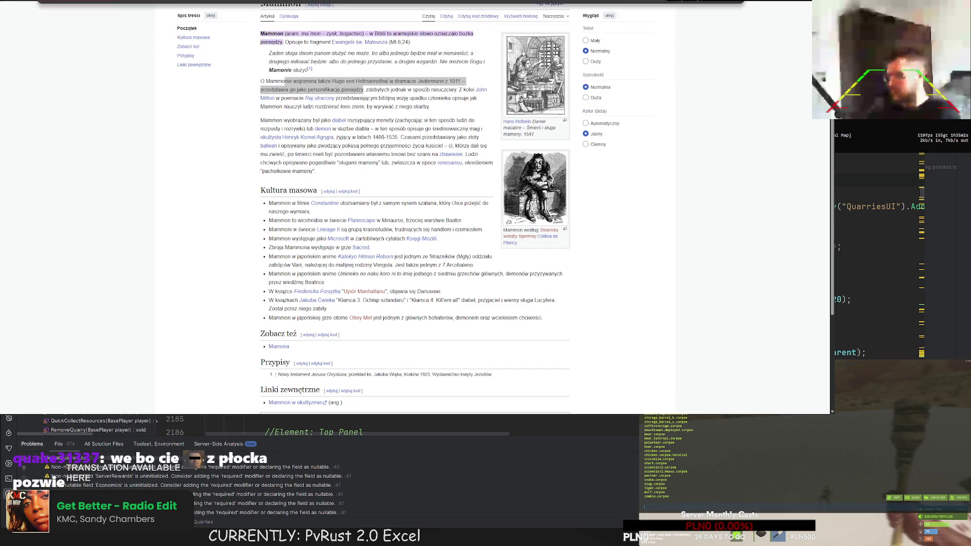
key(alt+Left)
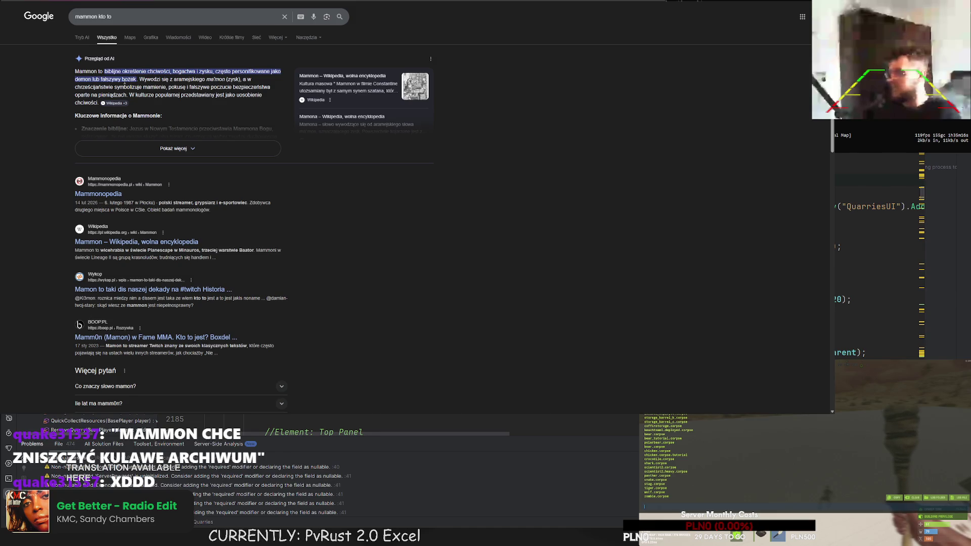
click(178, 149)
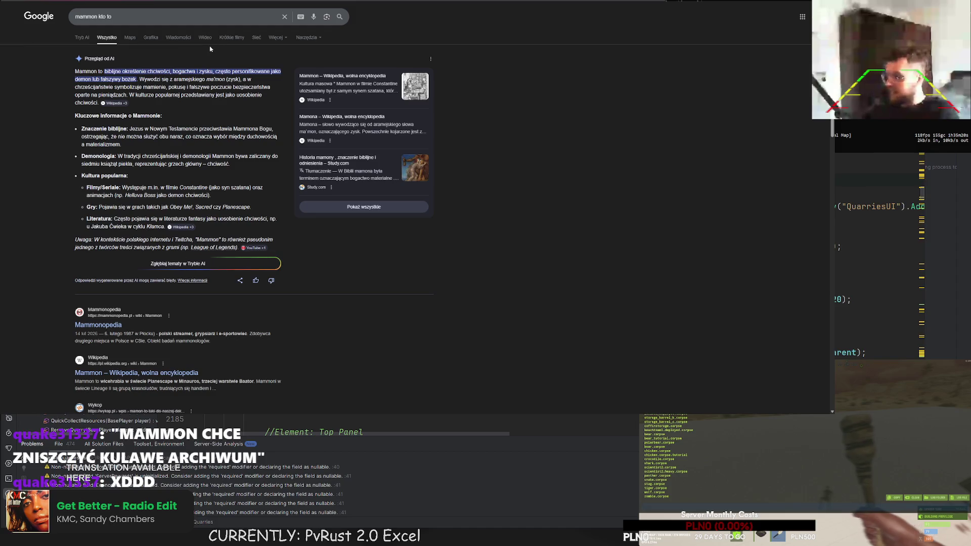
key(alt+Tab)
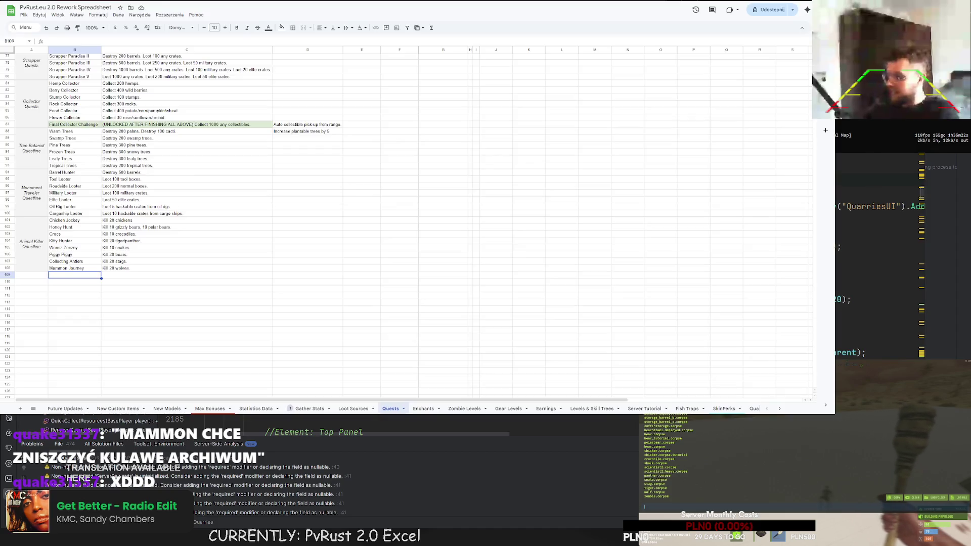
Step: Rename the last Animal Killer quest in B108 to Mammon Accident
click(68, 276)
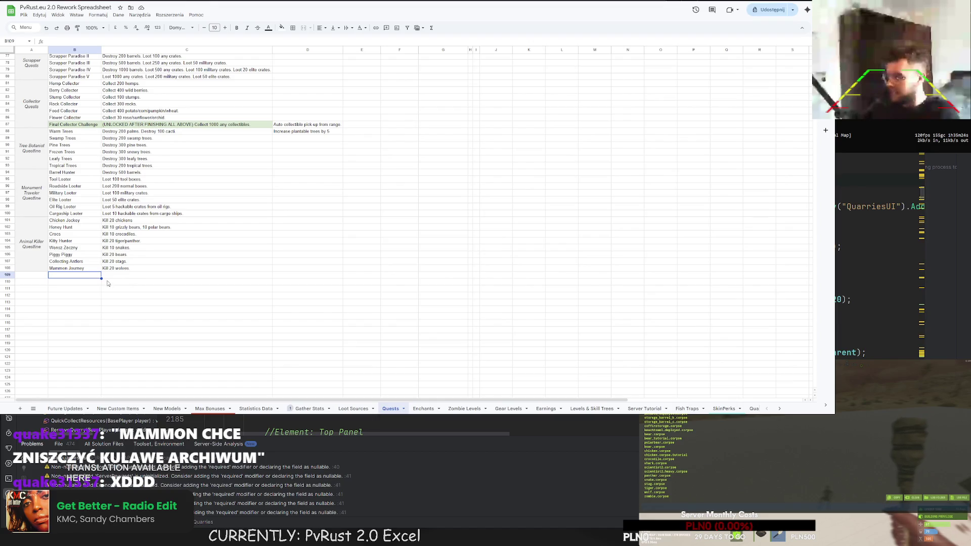
double_click(74, 269)
double_click(71, 269)
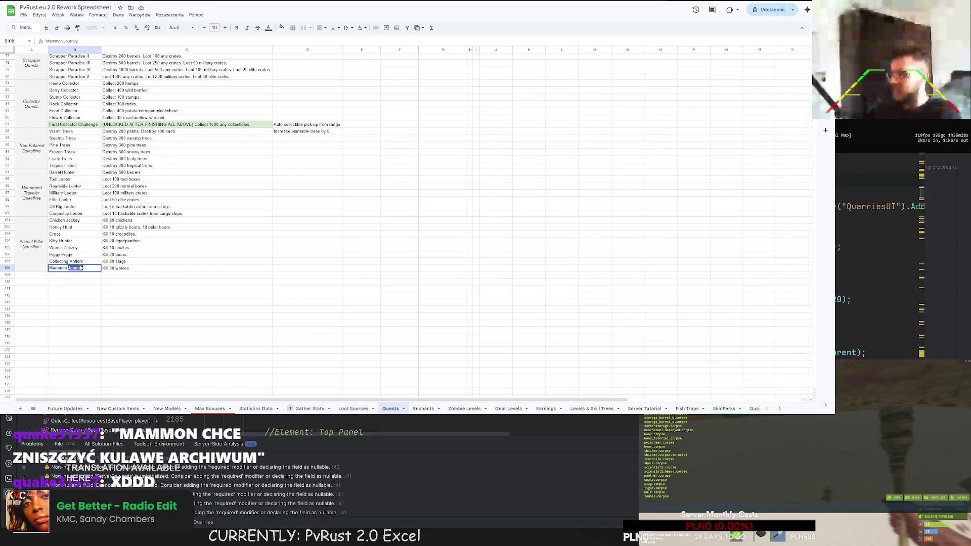
text(Accident)
key(Return)
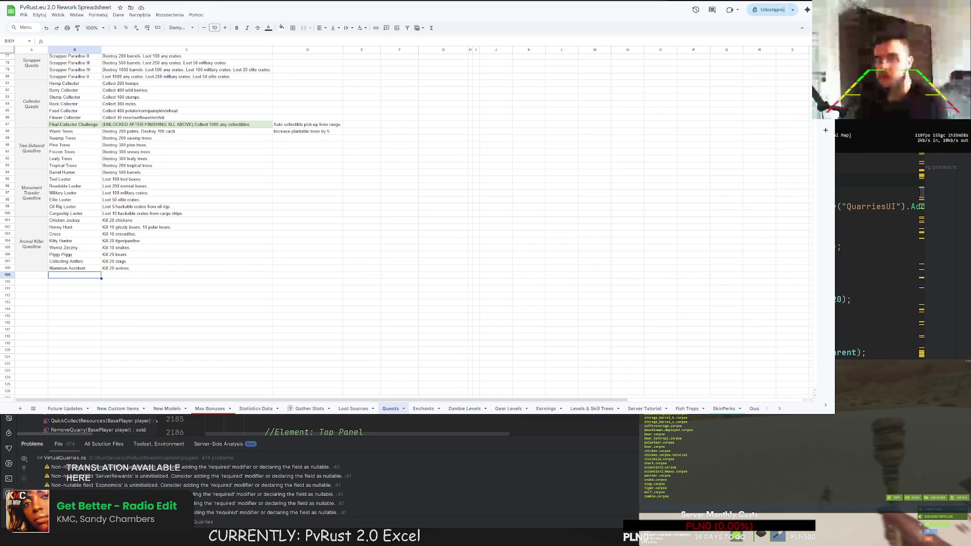
Step: Mark Kill Animals as done with an X in the daily quests checklist
scroll(290, 206, up, 6)
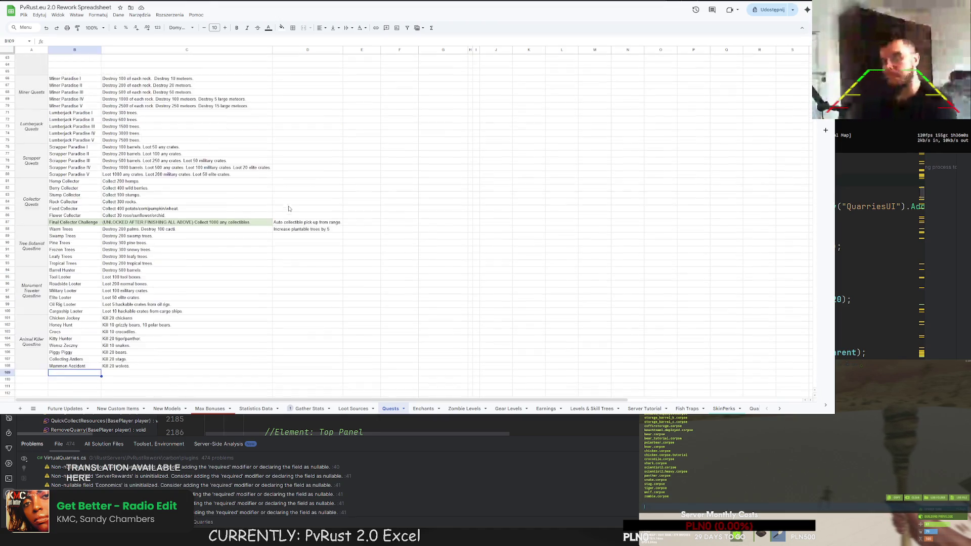
scroll(285, 211, up, 2)
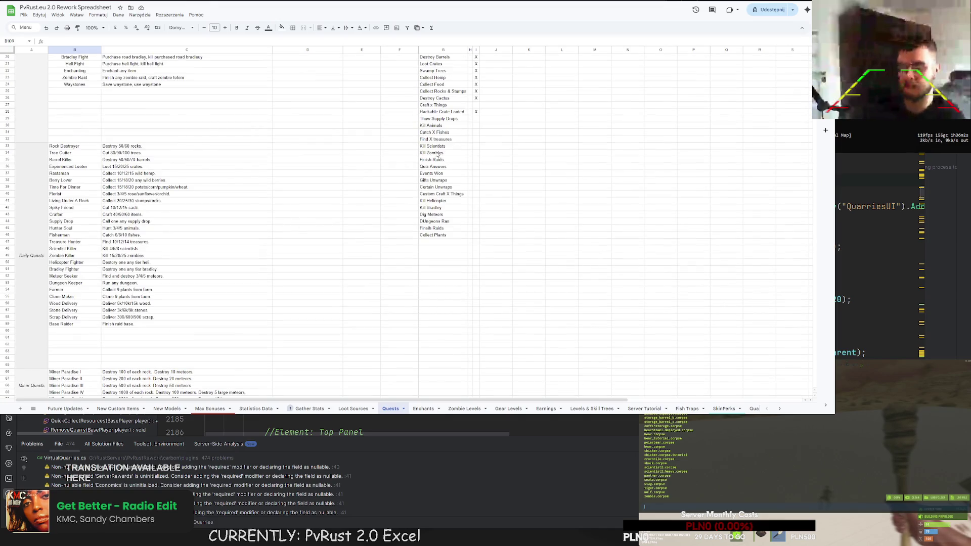
click(475, 127)
text(X)
click(487, 121)
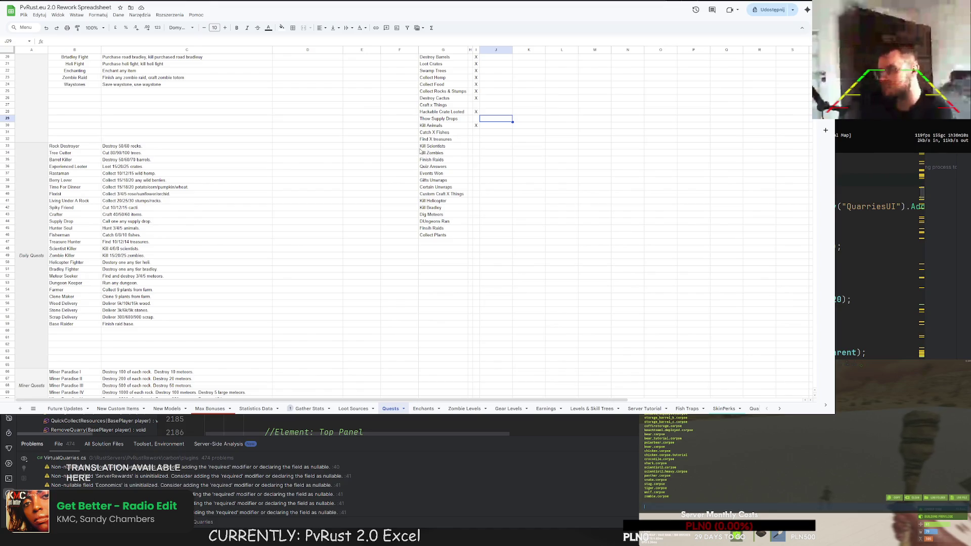
scroll(424, 151, down, 10)
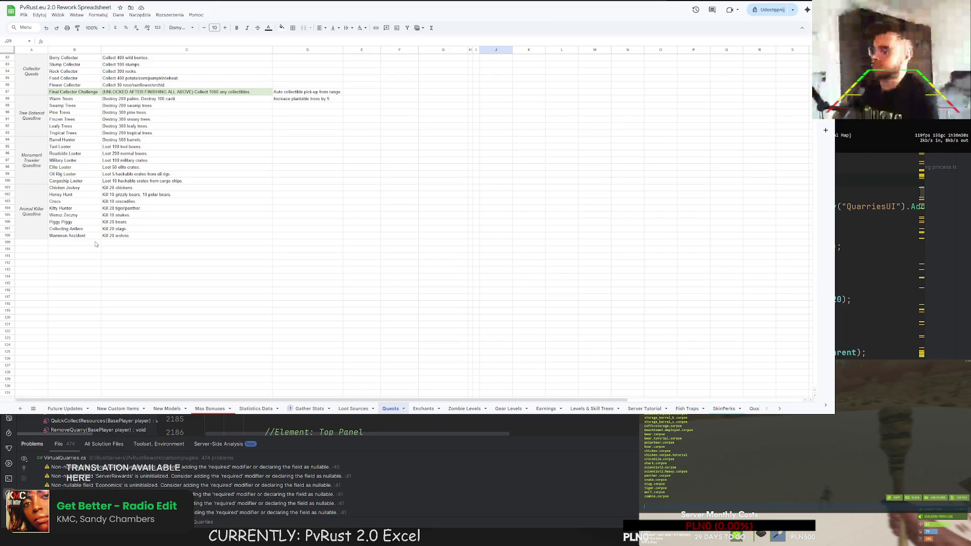
scroll(95, 244, up, 8)
Step: Fill D88:D93 with the Tree Botanist reward 'Increase plantable trees by 5'
scroll(109, 261, down, 5)
click(300, 263)
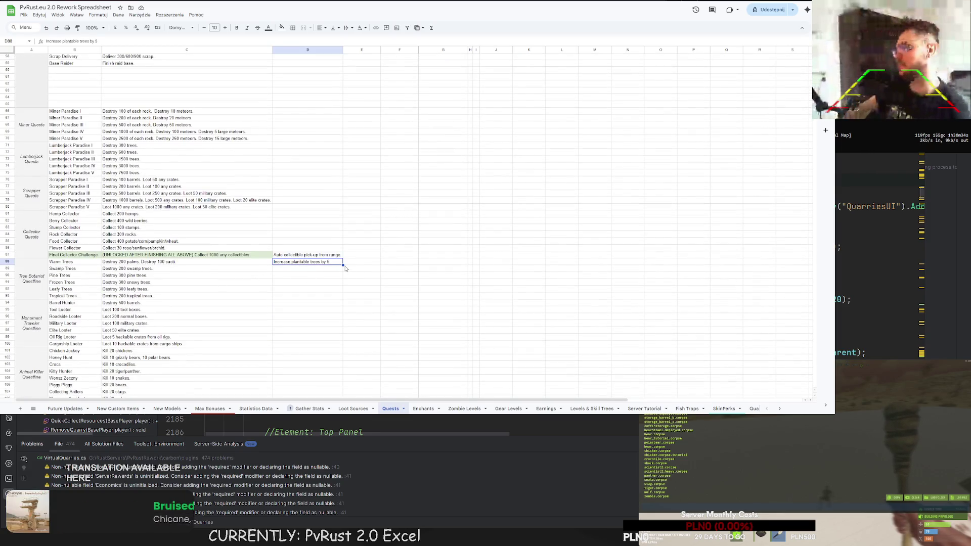
drag(343, 265, 335, 296)
click(327, 268)
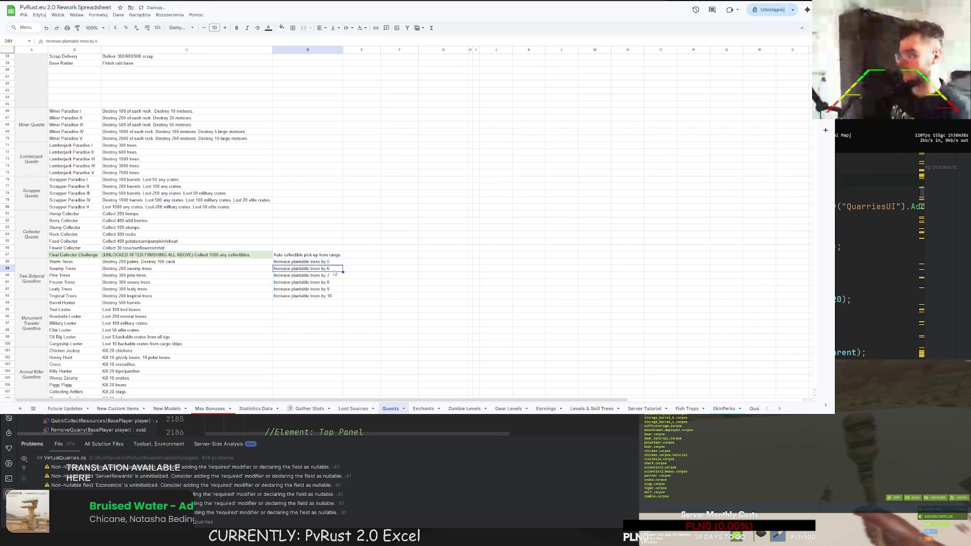
double_click(327, 269)
text(5)
drag(324, 262, 341, 297)
click(357, 291)
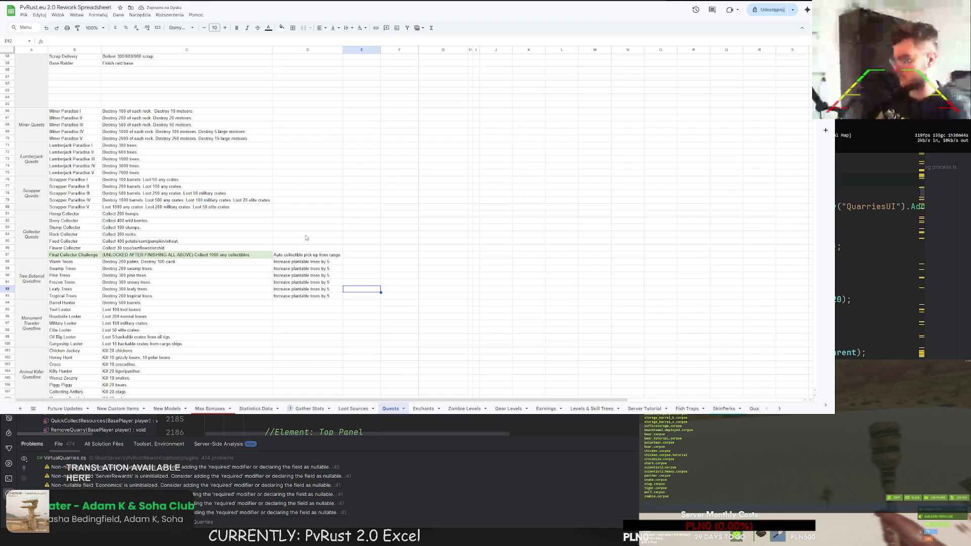
Step: Scroll through the quest blocks and select a range of cells further down
scroll(319, 271, down, 3)
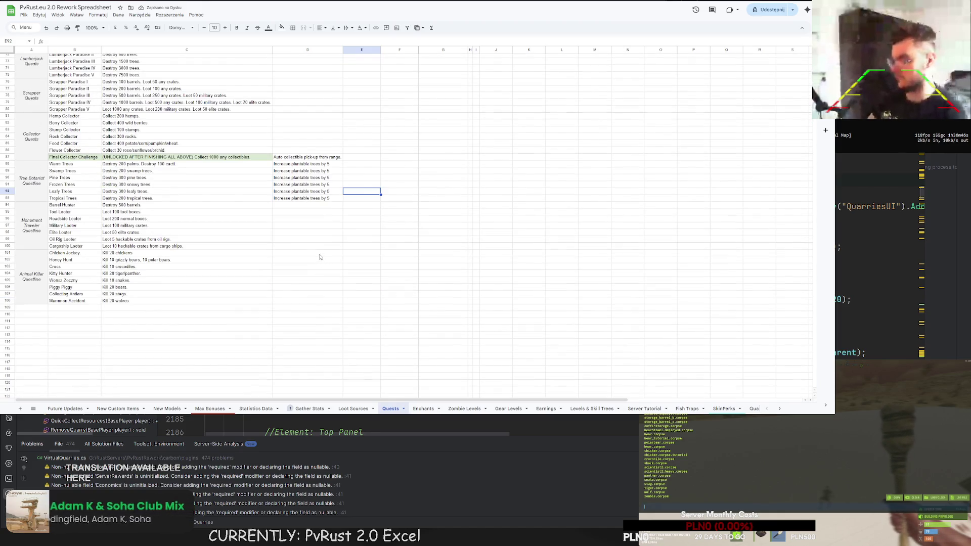
scroll(320, 257, down, 1)
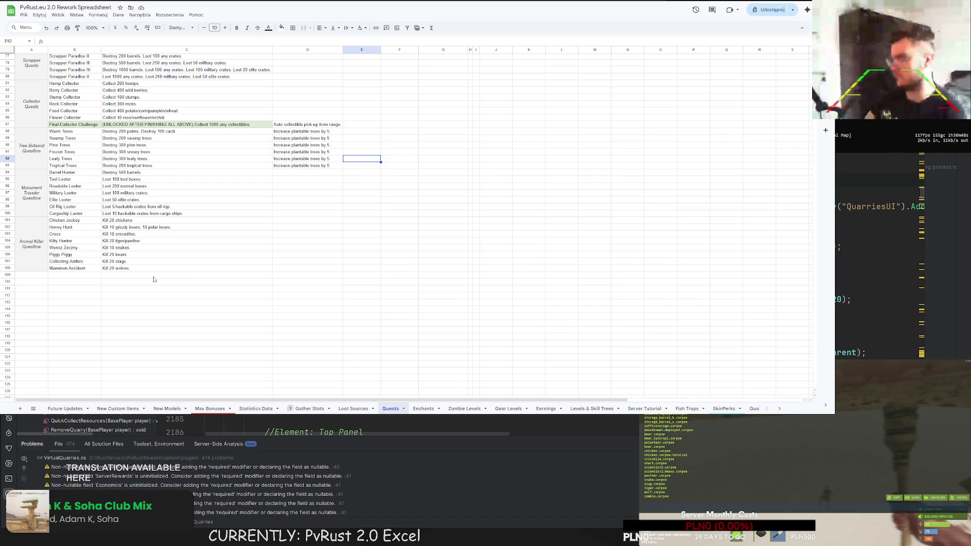
scroll(154, 279, up, 15)
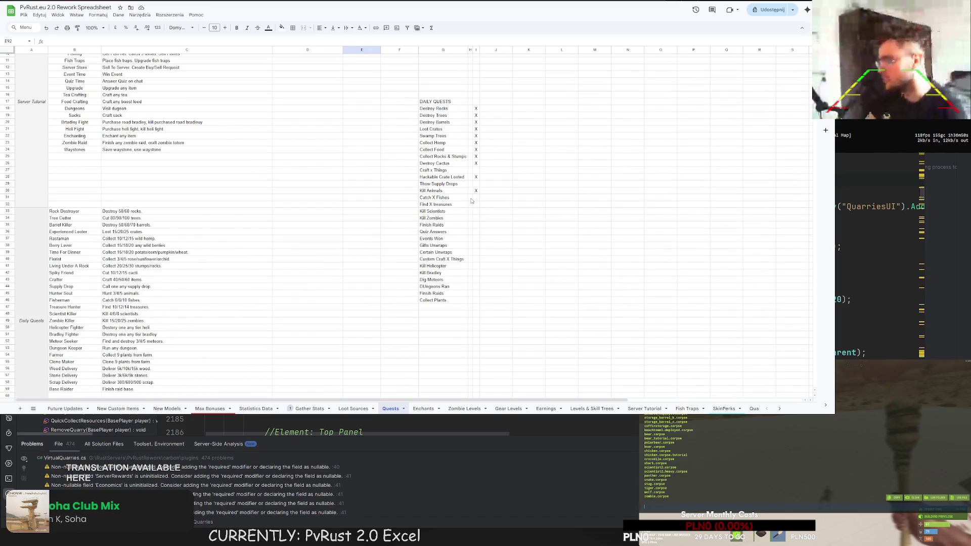
scroll(404, 182, down, 3)
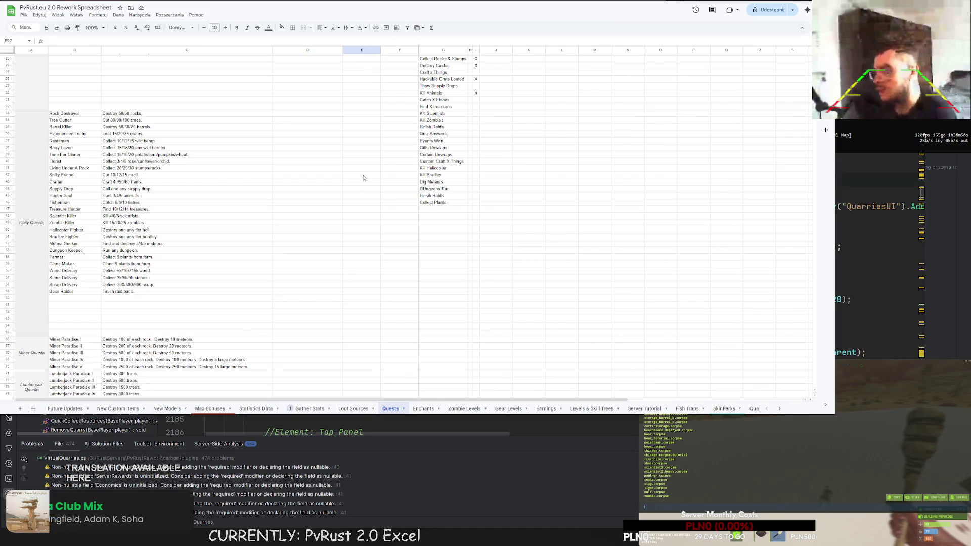
scroll(460, 135, down, 6)
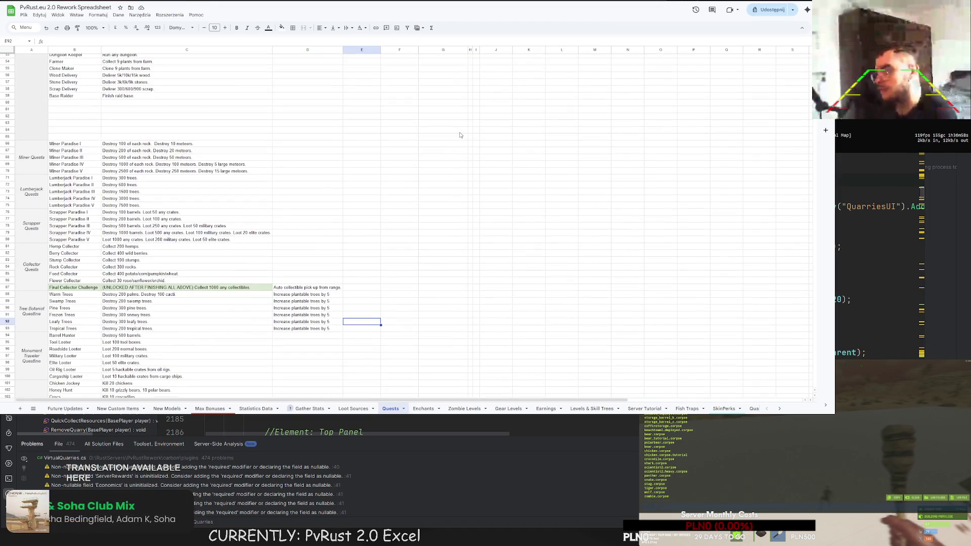
drag(45, 145, 227, 172)
key(ctrl+c)
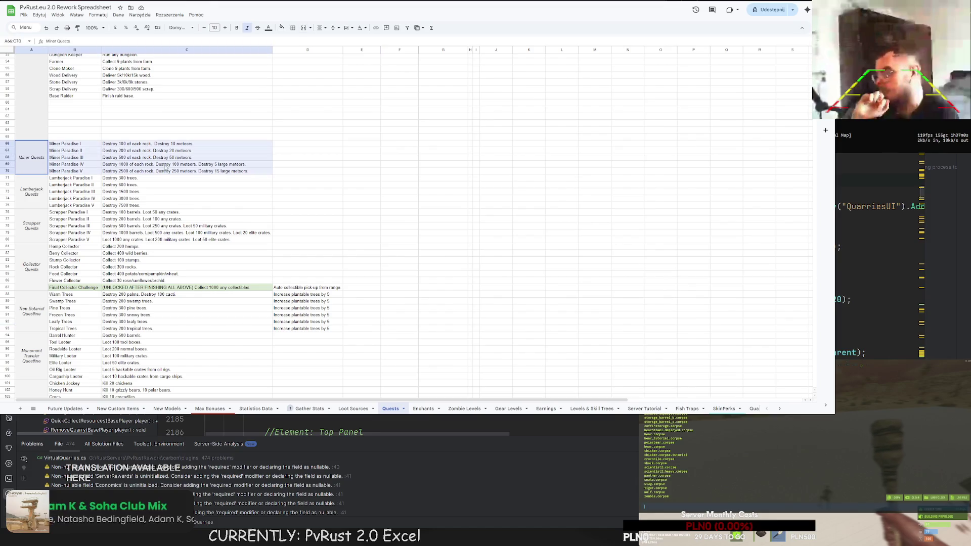
Step: Paste the Miner quest block at A109 and make its first quest Fisherman Paradise I, 'Catch 50 fishes.'
scroll(228, 172, down, 4)
click(33, 309)
key(ctrl+v)
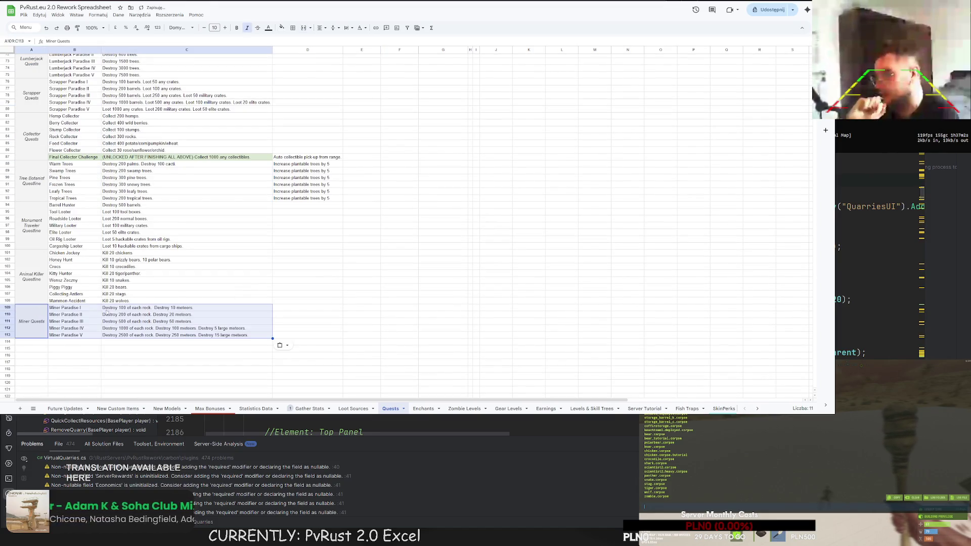
click(62, 308)
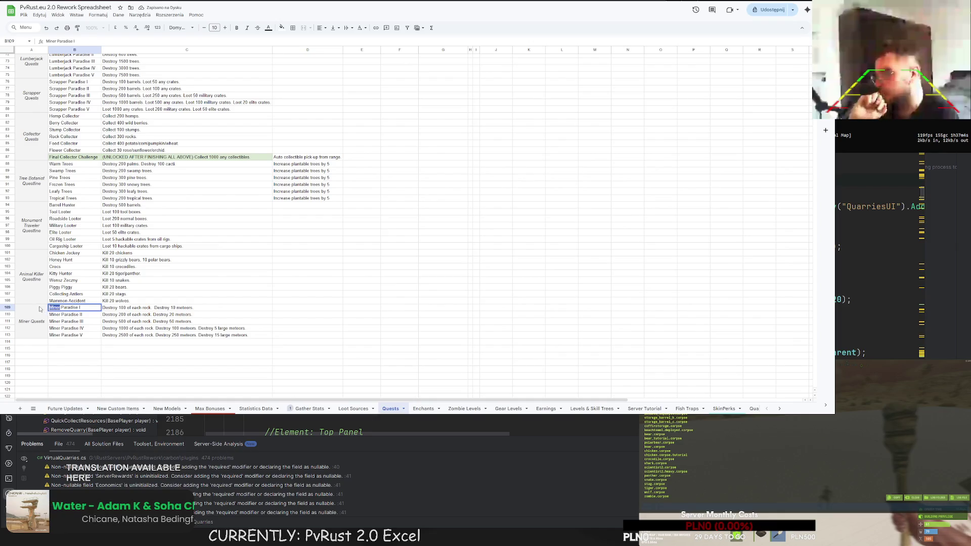
text(Fisher)
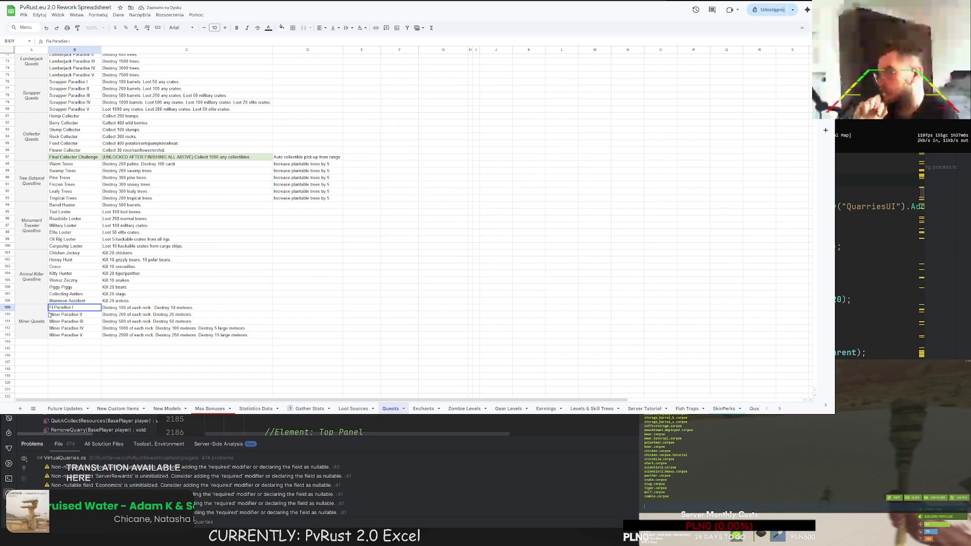
text(man)
key(Return)
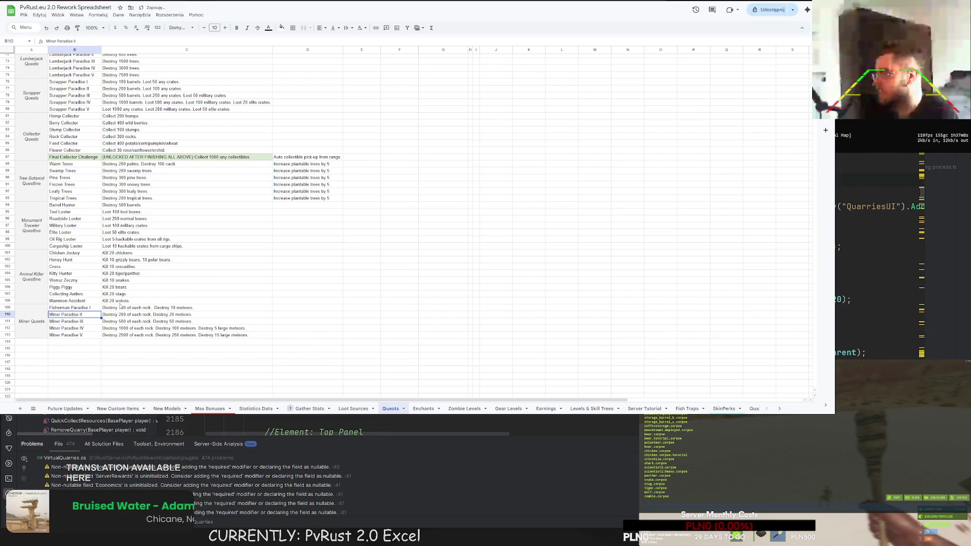
double_click(120, 307)
key(ctrl+a)
text(C)
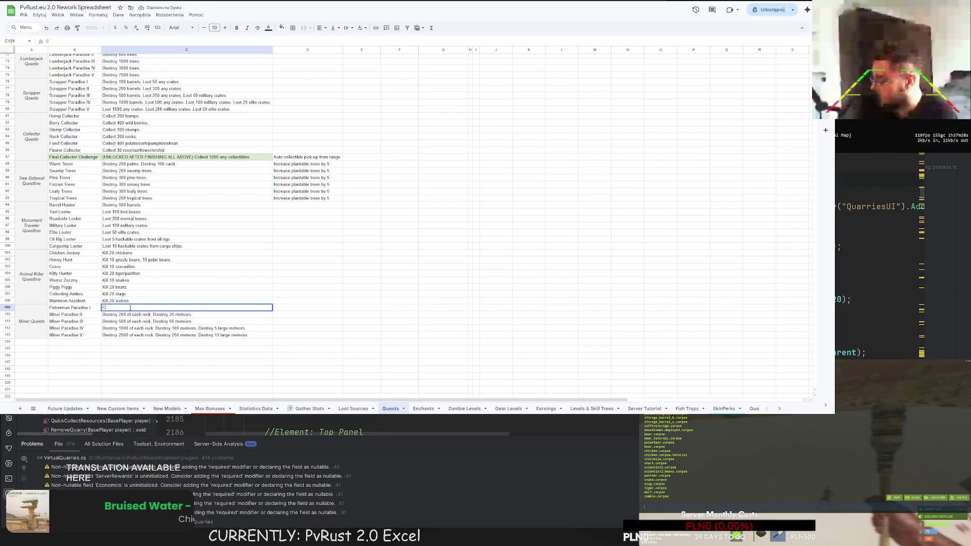
text(atch 50 fishes.)
click(97, 309)
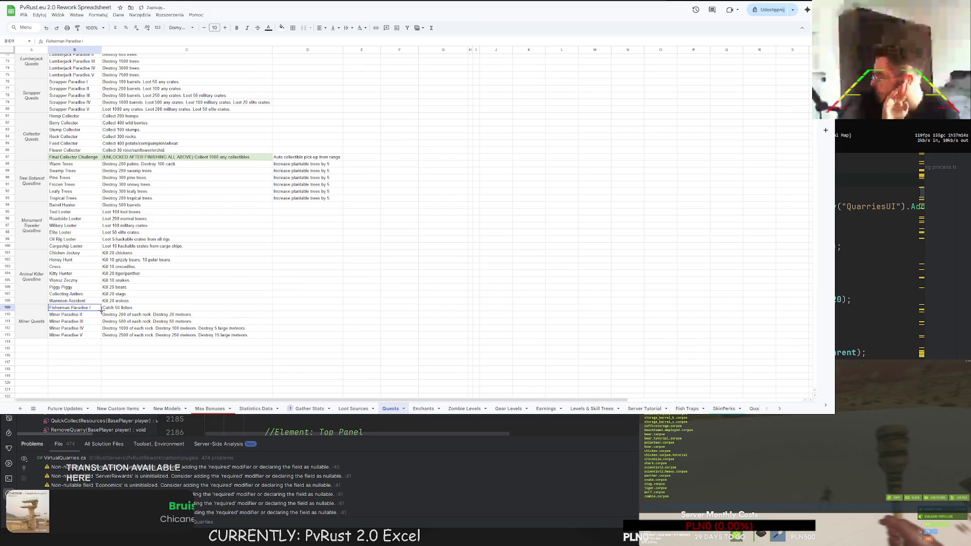
Step: Fill the Fisherman Paradise name down and set the second tier to 'Catch 100 fishes.'
drag(101, 311, 98, 321)
click(152, 314)
text(Catch 50 fishes.)
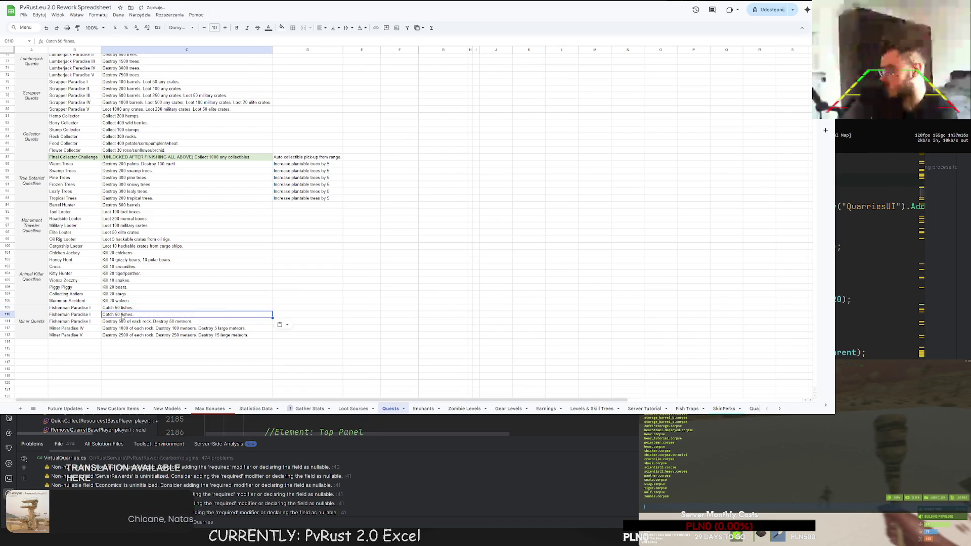
click(116, 315)
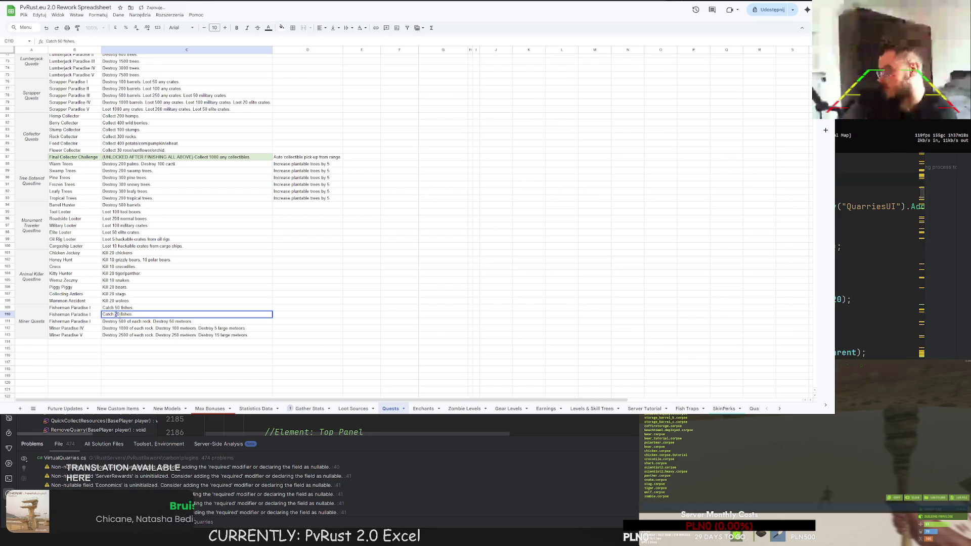
key(BackSpace)
text(20)
key(Return)
key(Return)
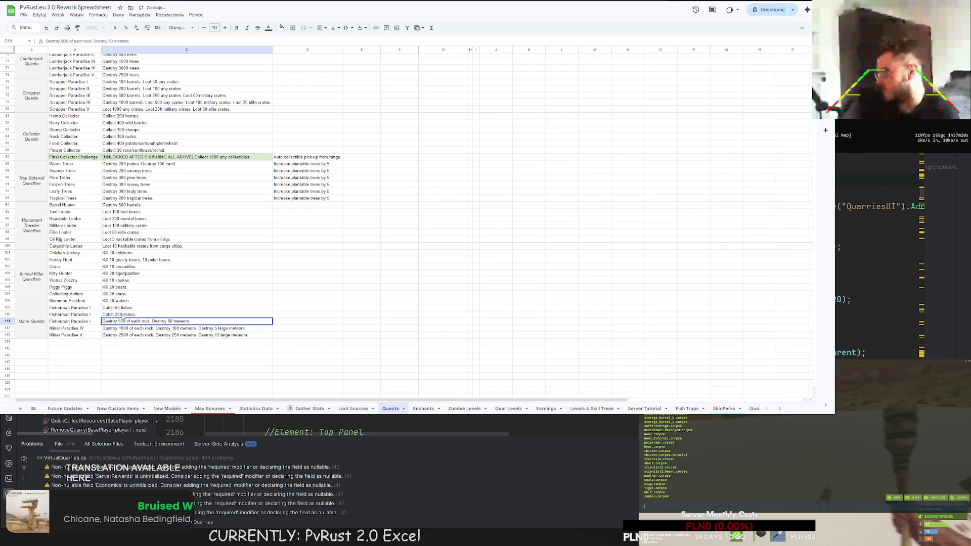
double_click(119, 314)
click(116, 315)
key(BackSpace)
text(1)
key(Return)
key(Up)
Step: Copy the fishing description down to the last tier as 'Catch 500 fishes.' and clear leftover row 113
key(ctrl+c)
key(Down)
key(Return)
key(ctrl+v)
key(Escape)
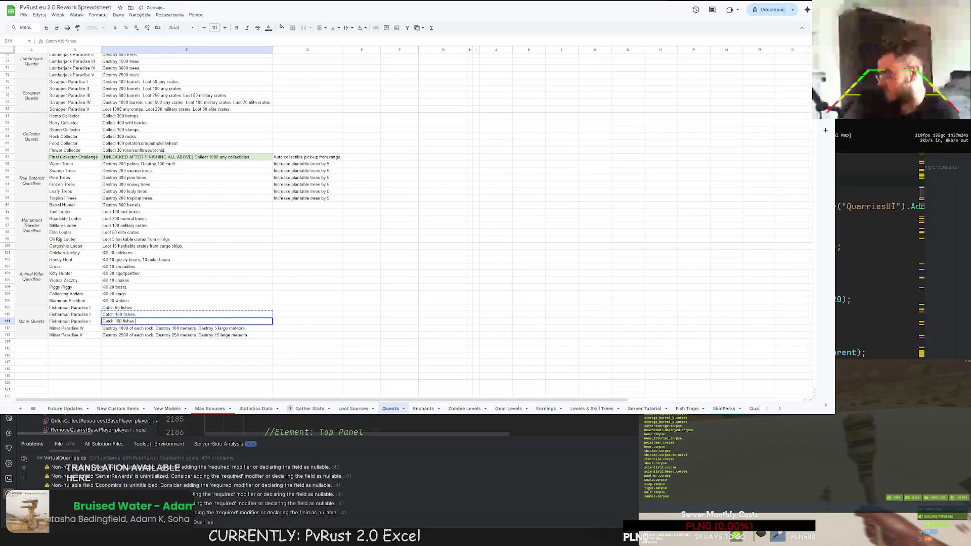
key(Down)
key(Return)
key(ctrl+v)
key(ctrl+a)
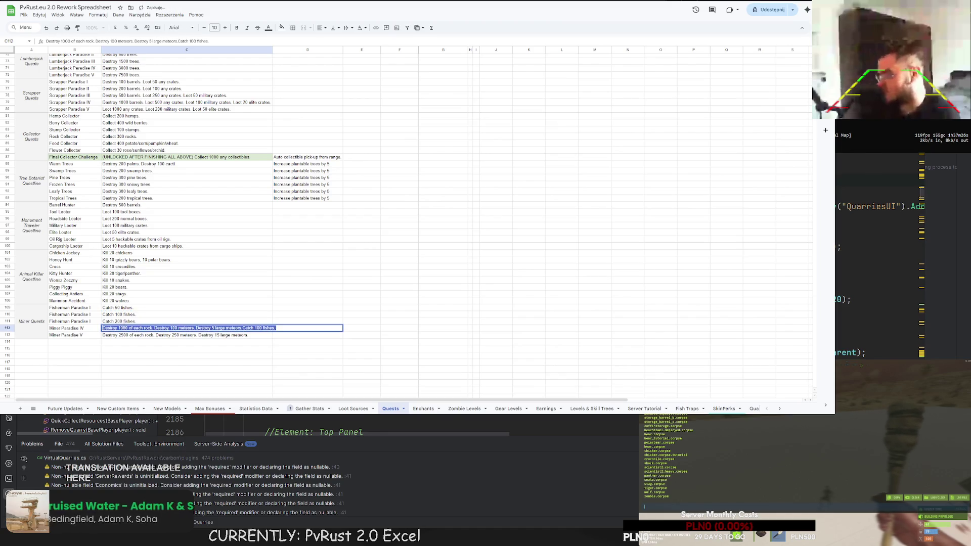
key(ctrl+v)
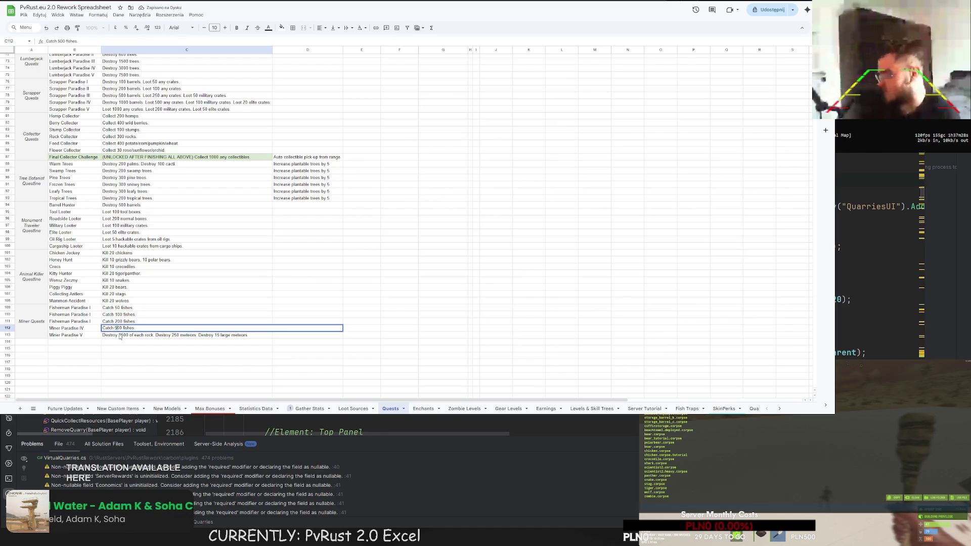
key(Return)
key(Delete)
key(Left)
key(Delete)
Step: Replace the Miner Paradise IV name with the Fisherman Paradise name
key(Up)
key(Up)
key(Return)
key(ctrl+a)
key(ctrl+c)
key(Escape)
key(Down)
key(Return)
key(ctrl+a)
key(ctrl+v)
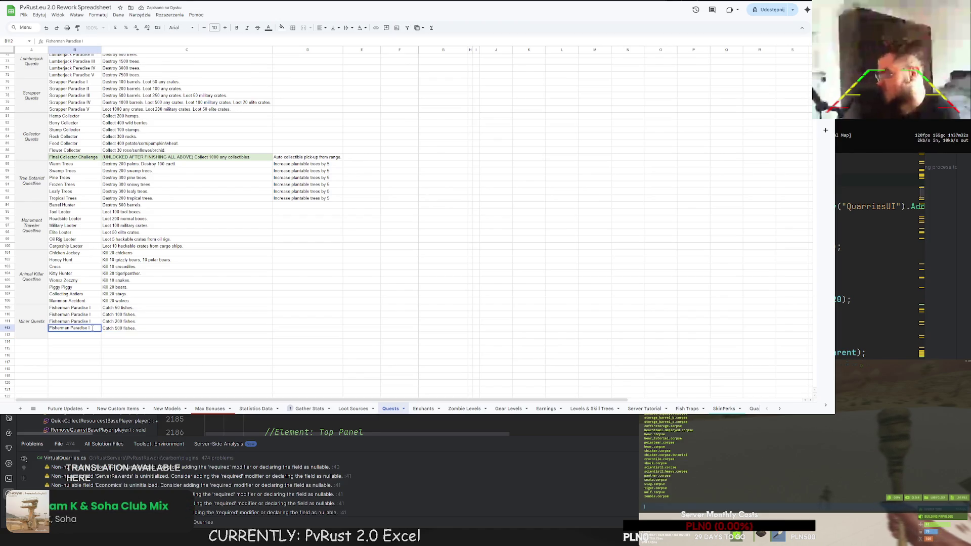
Step: Fix the tier numerals to Fisherman Paradise II and III, then begin editing the Miner Quests label
double_click(94, 321)
key(ctrl+a)
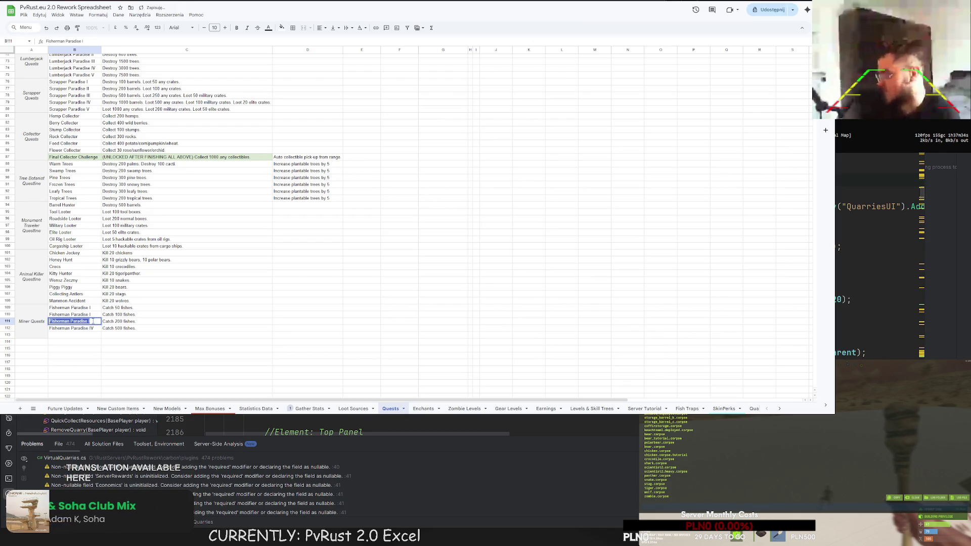
key(End)
text(II)
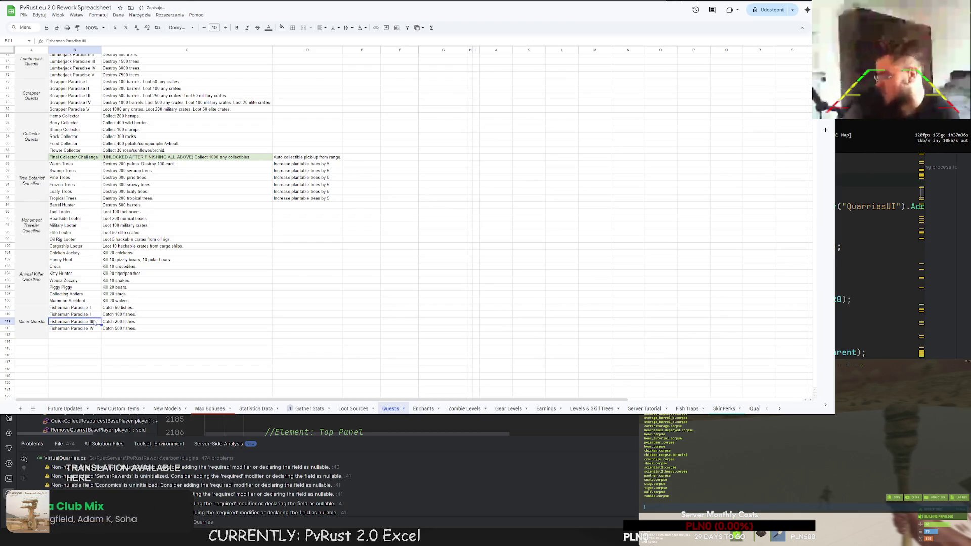
double_click(95, 315)
text(I)
key(Return)
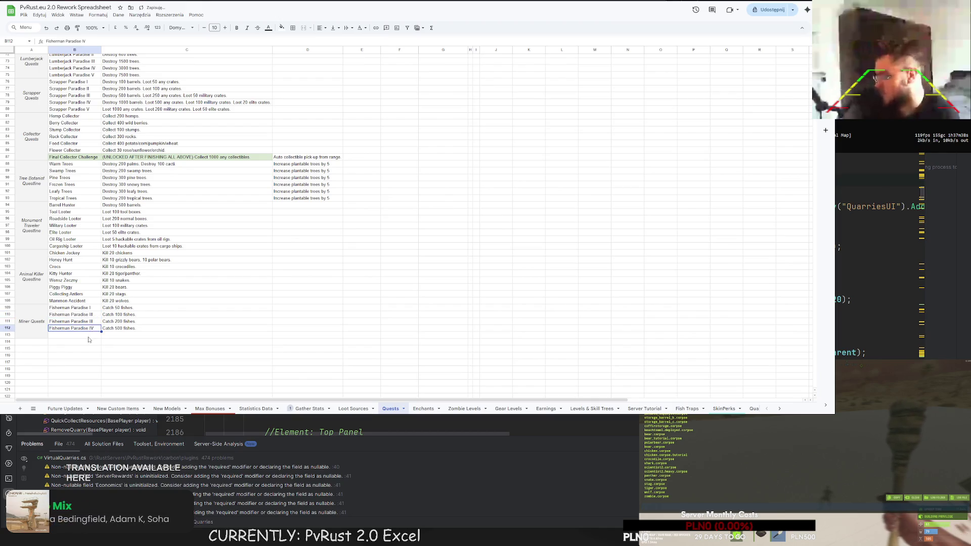
click(90, 339)
double_click(28, 315)
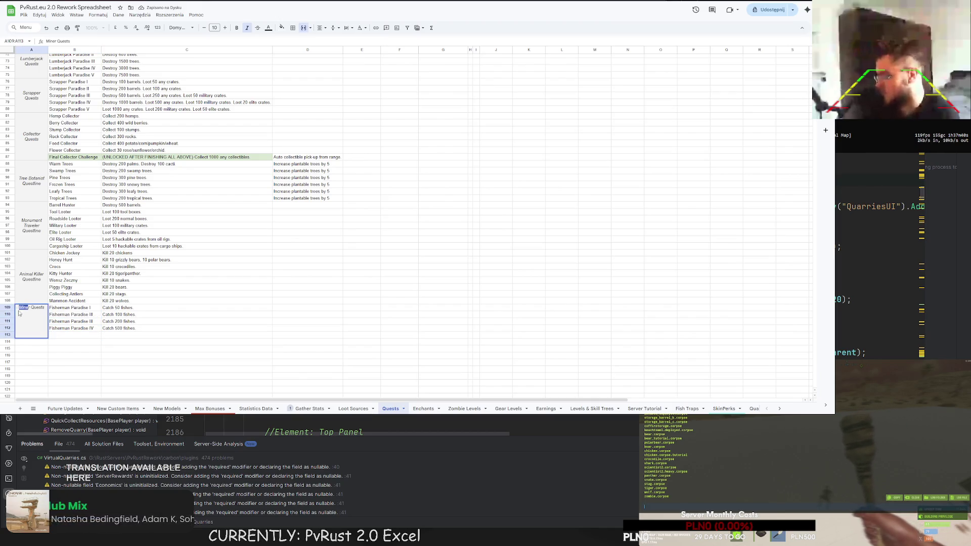
Step: Rename the label to Fisherman Quests and re-merge it across A109:A112
text(Fishman)
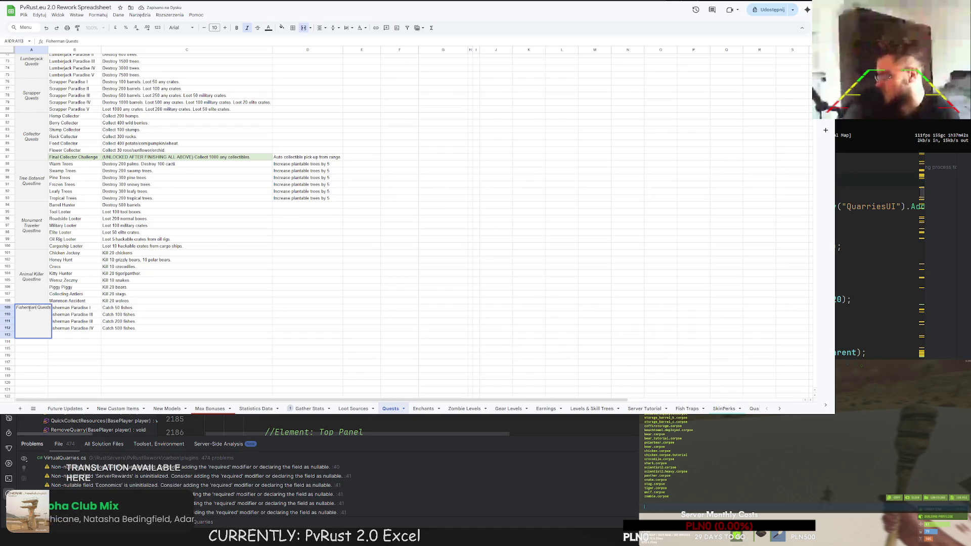
key(Return)
click(105, 336)
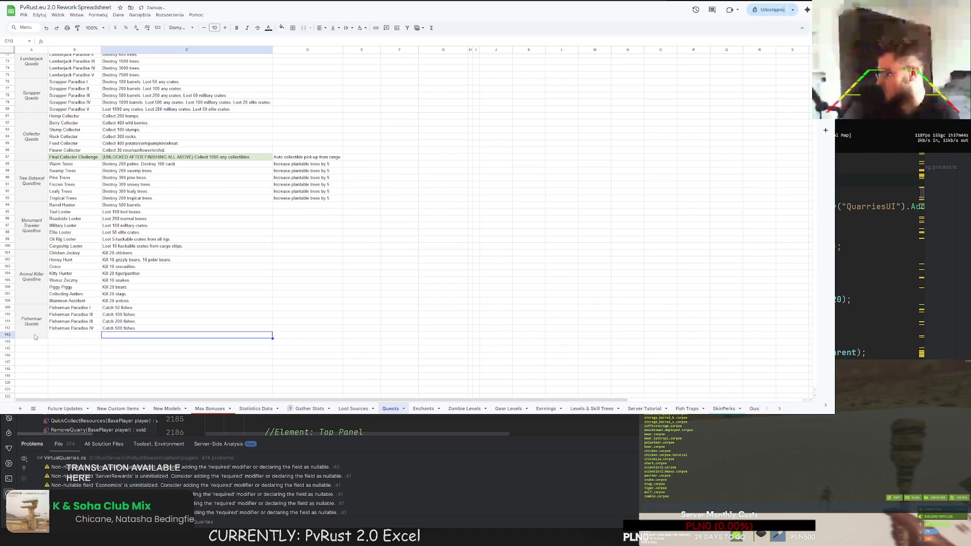
click(37, 335)
click(301, 29)
drag(32, 311, 42, 337)
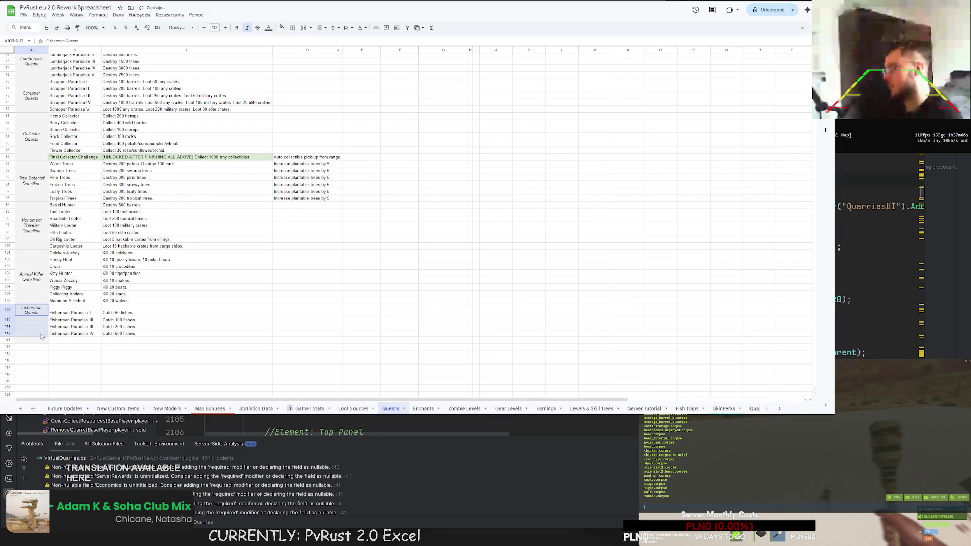
click(304, 28)
click(187, 330)
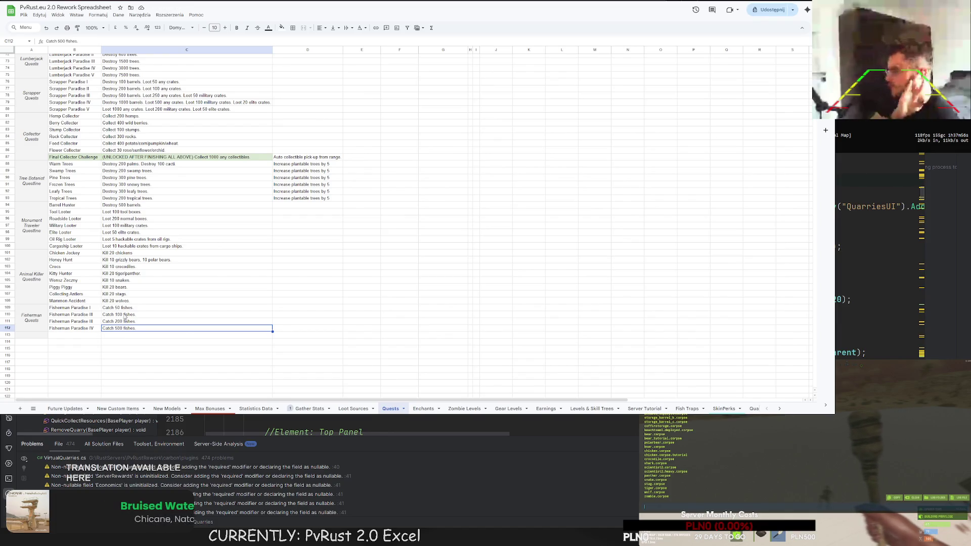
Step: Mark Catch X Fishes with X in the daily quests checklist
scroll(152, 318, up, 10)
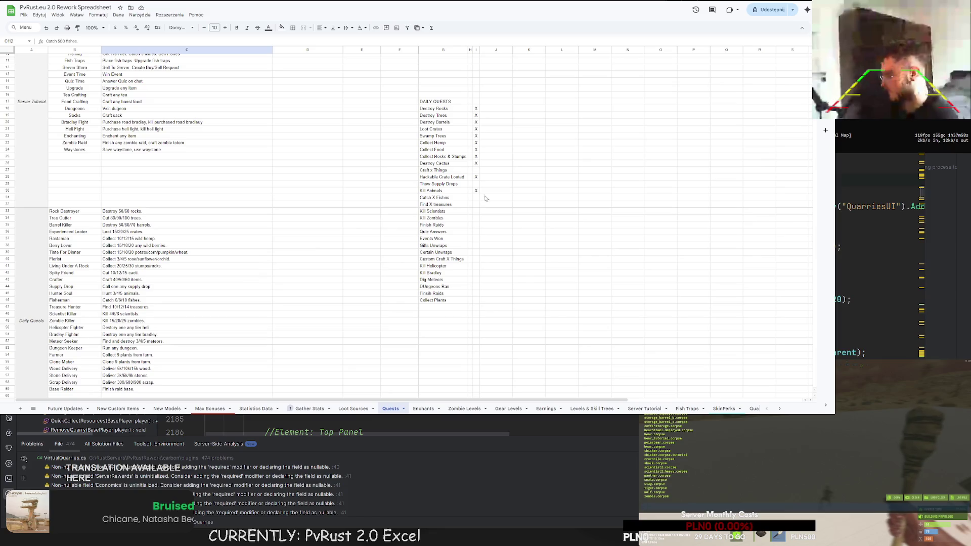
click(477, 197)
text(X)
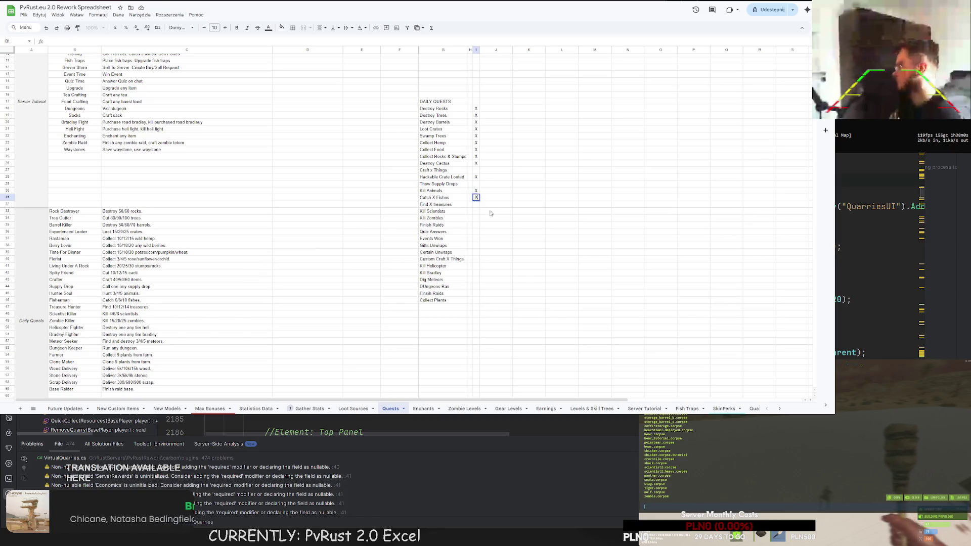
click(490, 212)
Step: Copy the four Fisherman quest rows for duplication
scroll(112, 266, down, 10)
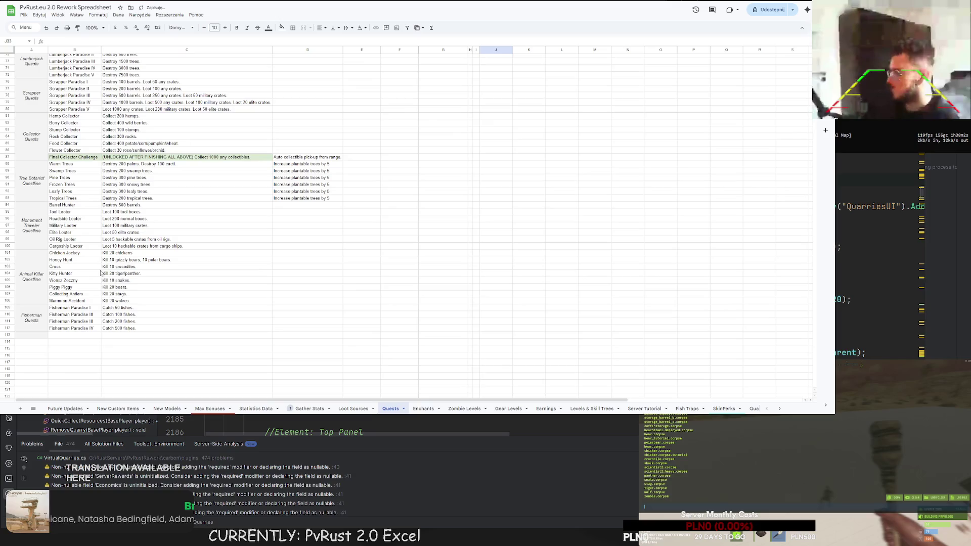
drag(28, 311, 152, 328)
key(ctrl+c)
Step: Paste the copied block at row 113 and rename its quests Treasure Hunter I–IV
click(31, 338)
key(ctrl+v)
click(68, 335)
double_click(70, 336)
text(Tree)
text(sure)
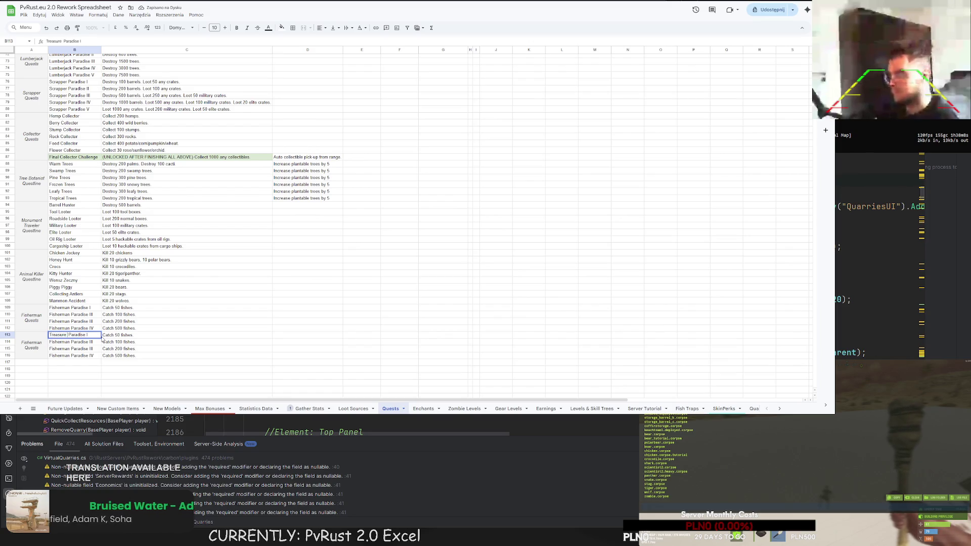
text(unter)
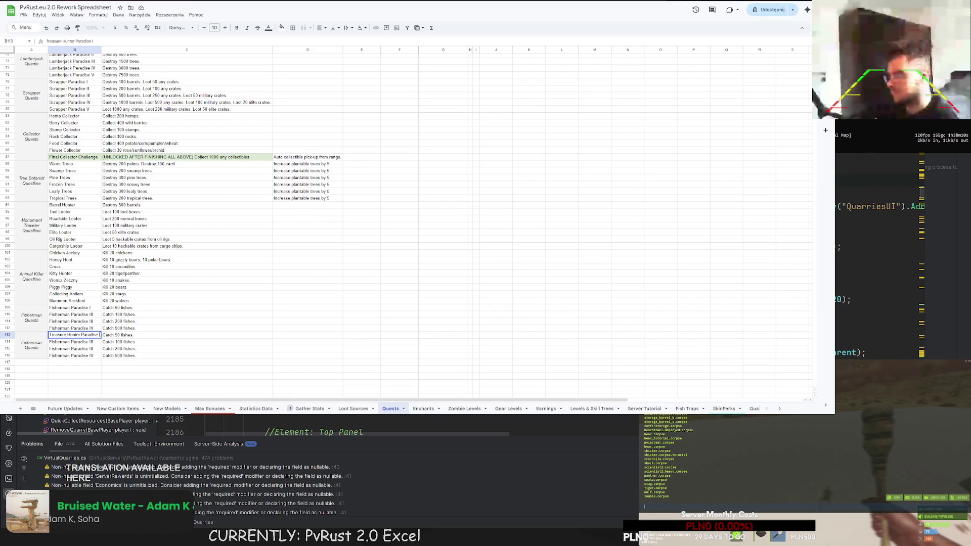
key(BackSpace)
drag(82, 335, 29, 340)
click(85, 342)
text(Treasure Hunter)
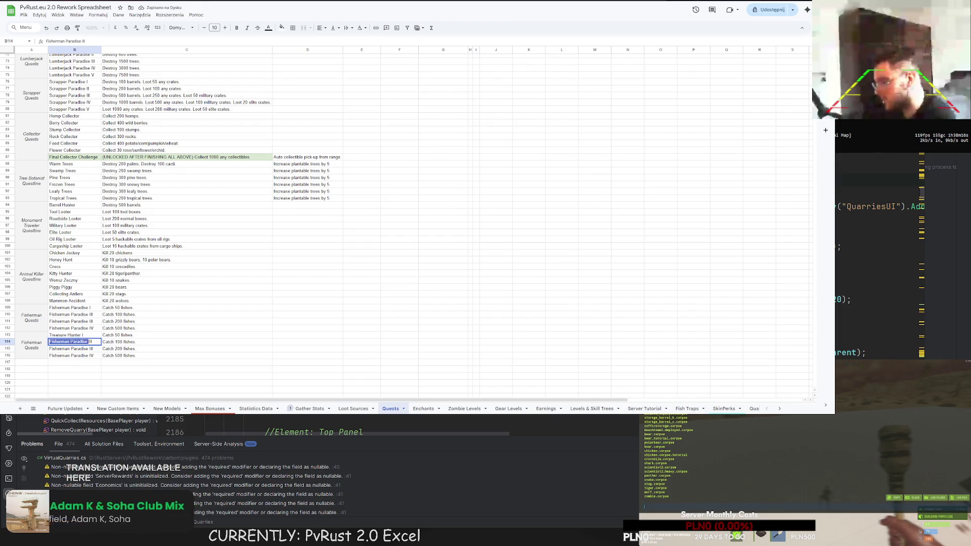
double_click(91, 349)
key(ctrl+v)
drag(89, 349, 49, 356)
double_click(91, 356)
key(ctrl+v)
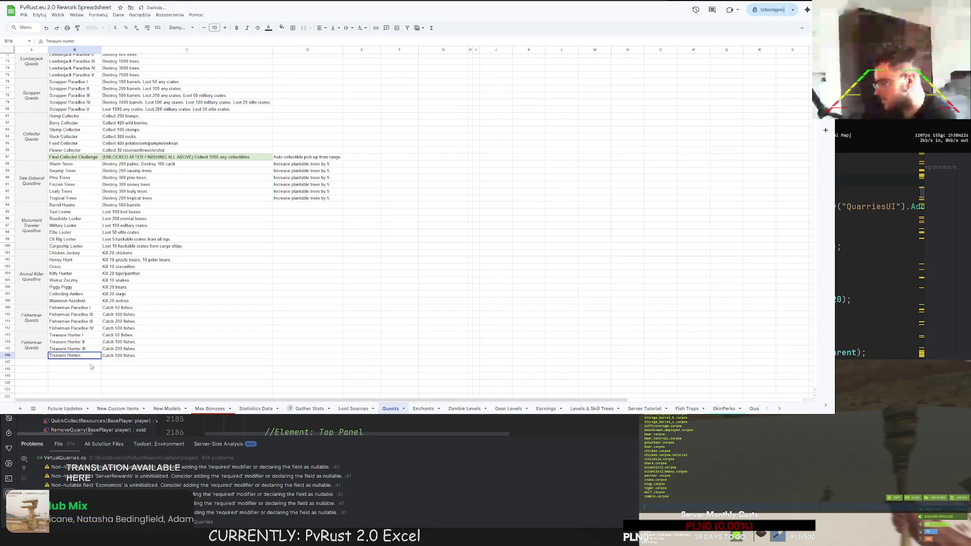
text(IV)
key(Return)
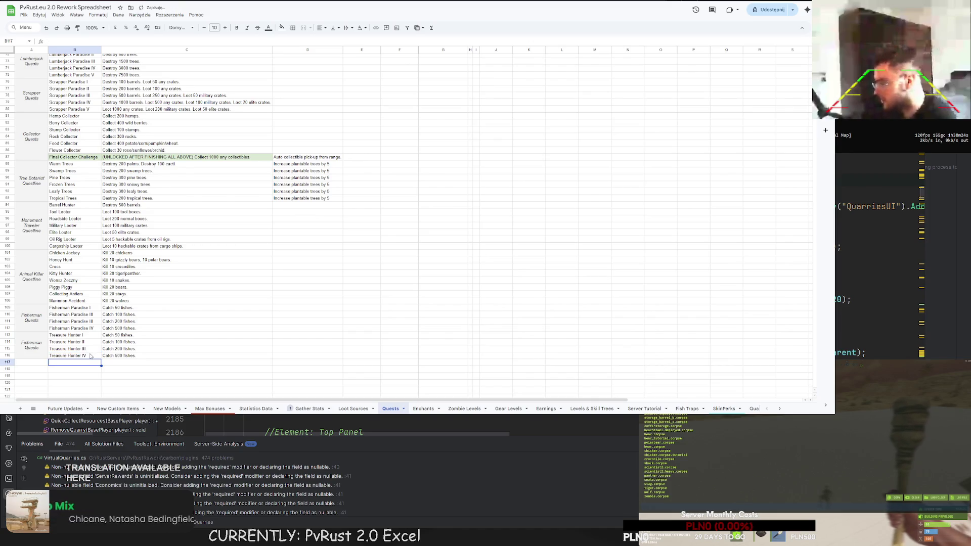
Step: Set the first two descriptions to 'Find 50 treasures.' and 'Find 100 treasures.'
double_click(147, 333)
drag(147, 333, 58, 333)
text(Find)
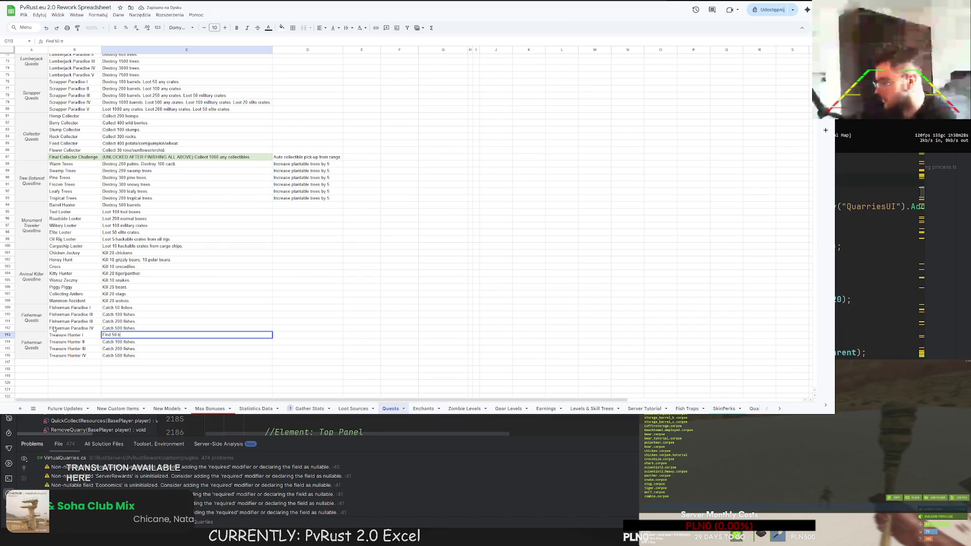
key(Return)
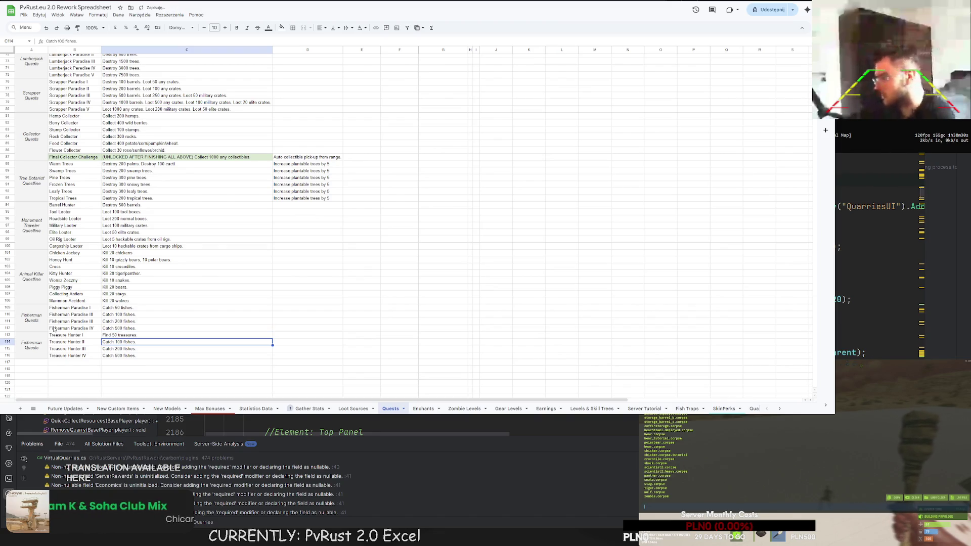
text(Find 50 treasures.)
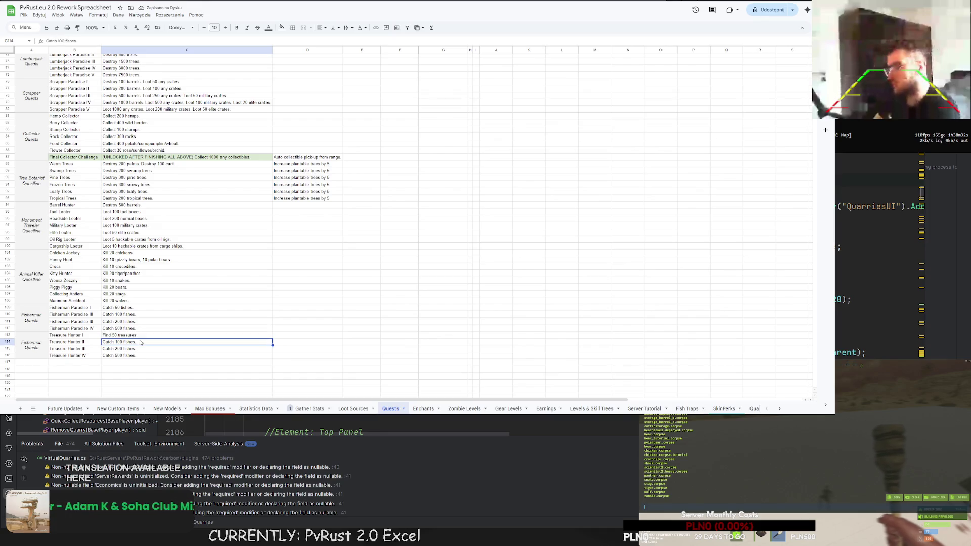
double_click(114, 342)
text(100)
key(Return)
Step: Switch to the Statistics Data sheet
click(121, 343)
double_click(116, 335)
key(Return)
key(Down)
key(ctrl+shift+Page_Up)
key(ctrl+shift+Page_Up)
key(ctrl+shift+Page_Up)
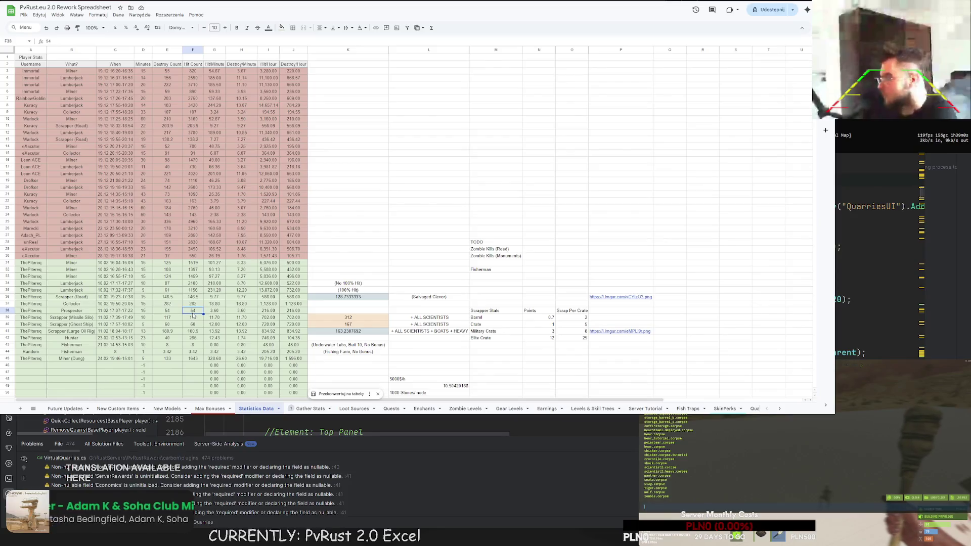
Step: Inspect Prospector's row, destroy count and per-minute formula in Statistics Data, then return to Quests
click(61, 312)
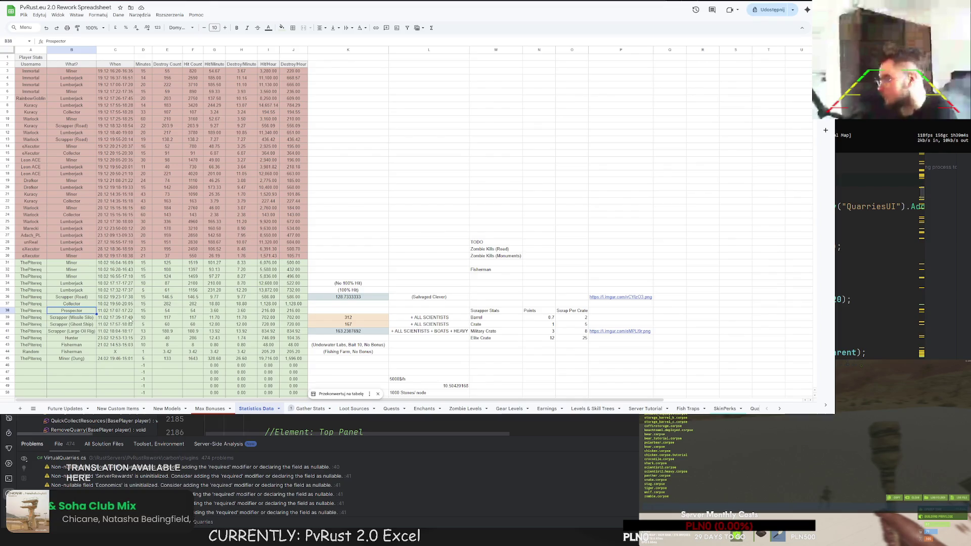
click(167, 312)
scroll(229, 282, down, 1)
click(229, 282)
scroll(233, 280, up, 1)
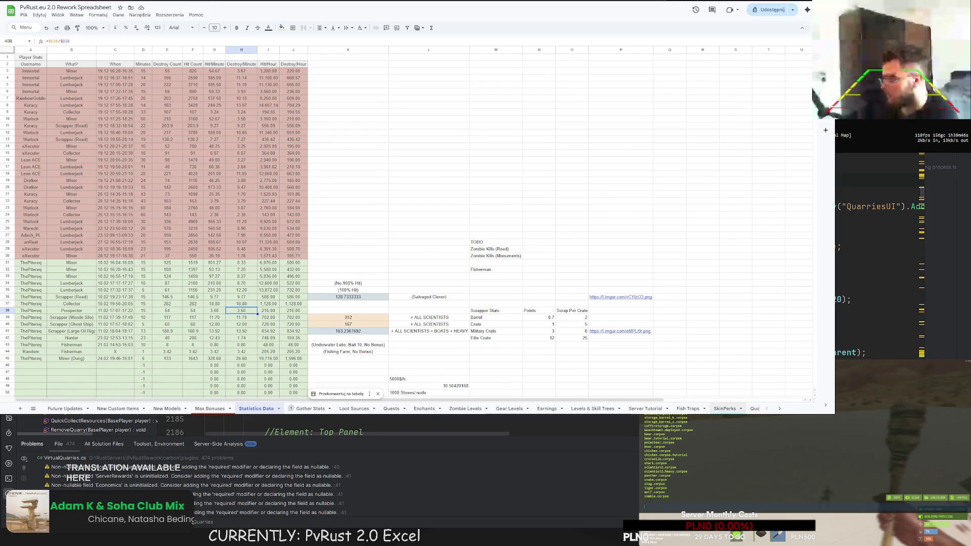
click(391, 408)
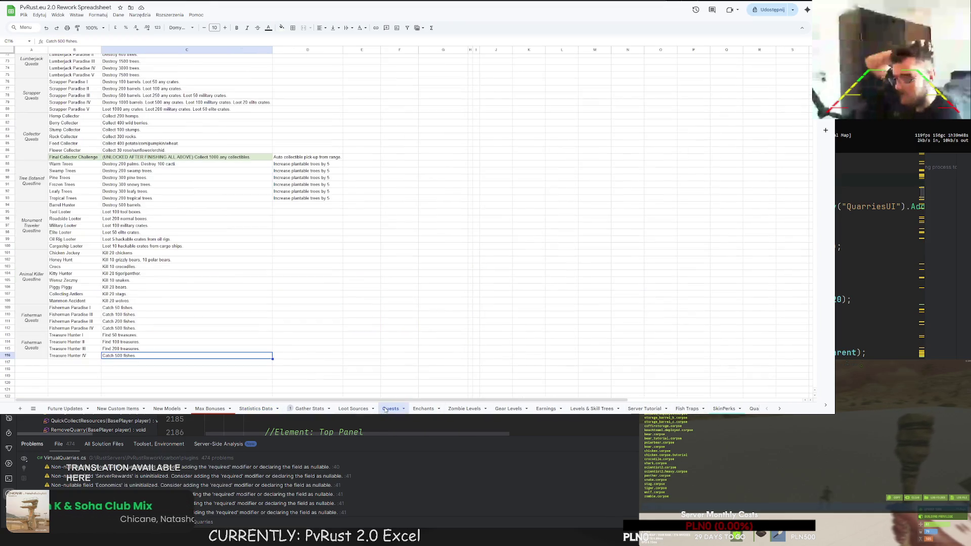
Step: Change the first three treasure descriptions to Find 75, 150 and 300 treasures
right_click(209, 334)
key(Escape)
key(Return)
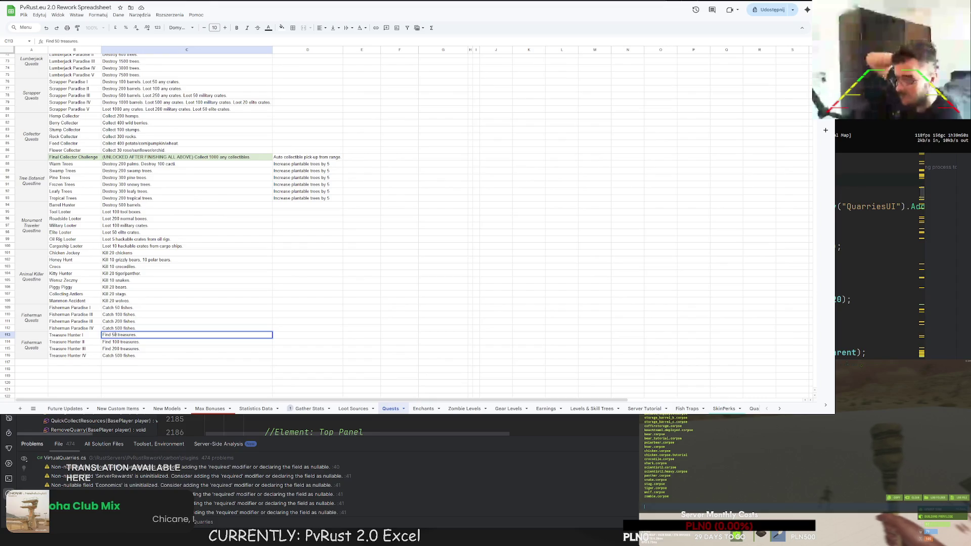
text(75)
key(Return)
key(Return)
double_click(115, 342)
text(150)
key(Return)
key(Return)
double_click(115, 348)
text(300)
key(Return)
click(124, 352)
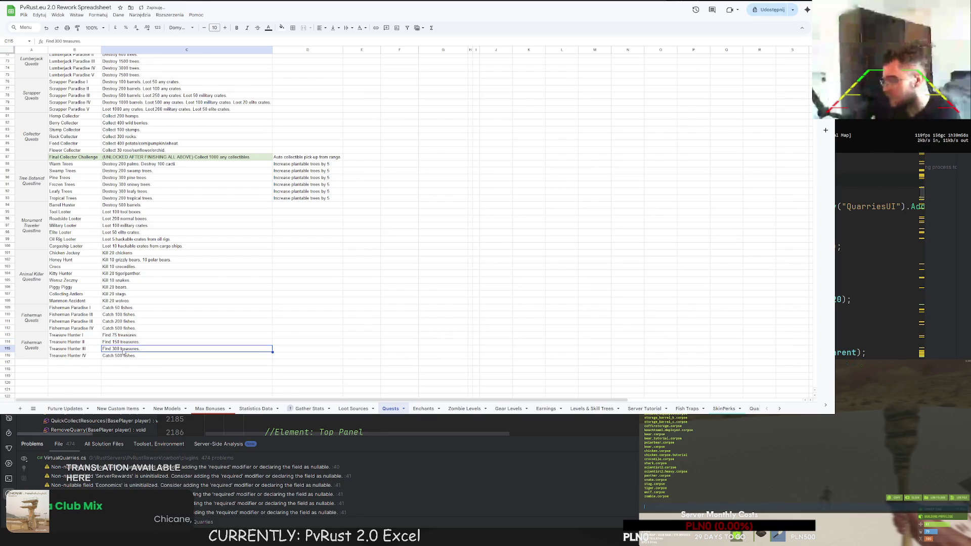
Step: Copy the description into Treasure Hunter IV as 'Find 750 treasures.' and start editing the block label
key(ctrl+c)
click(127, 356)
key(ctrl+v)
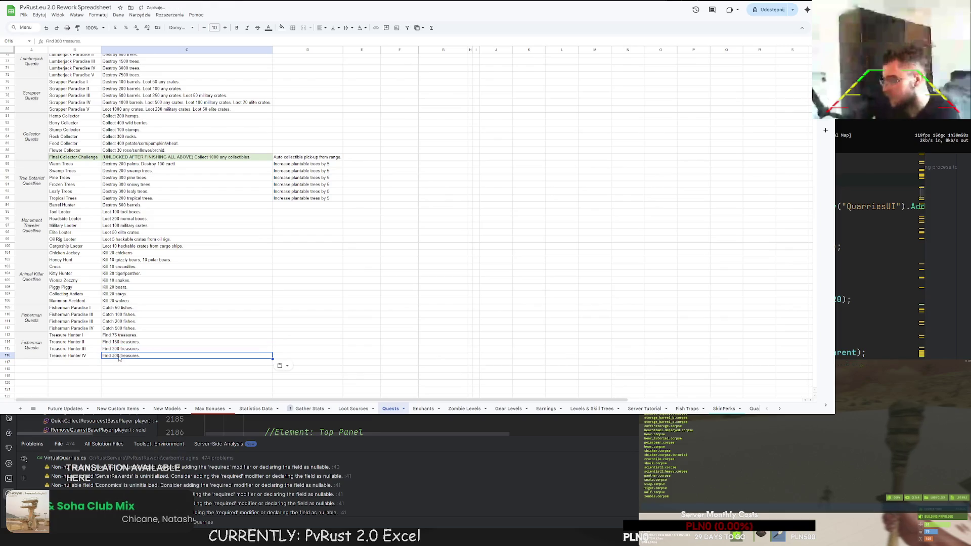
double_click(115, 355)
text(70)
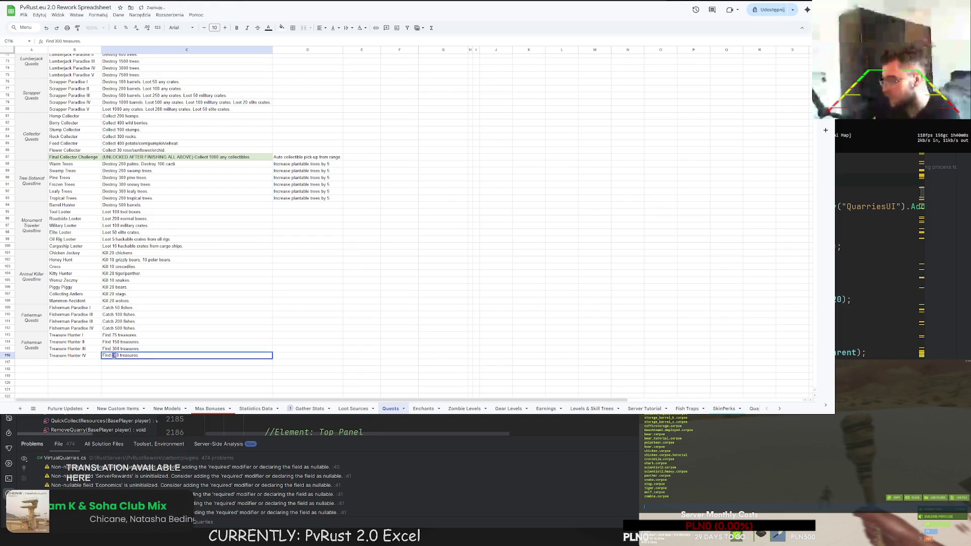
text(5)
key(Return)
key(Up)
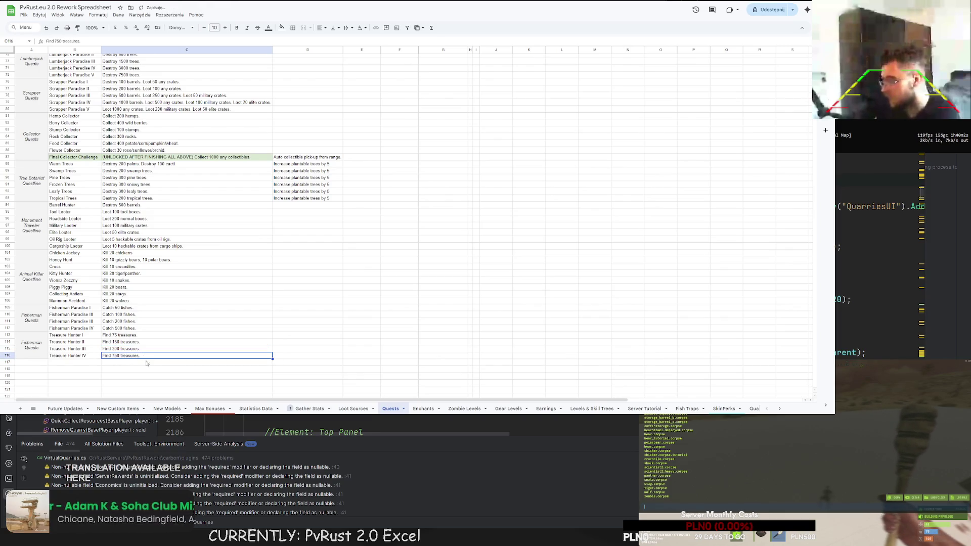
double_click(44, 344)
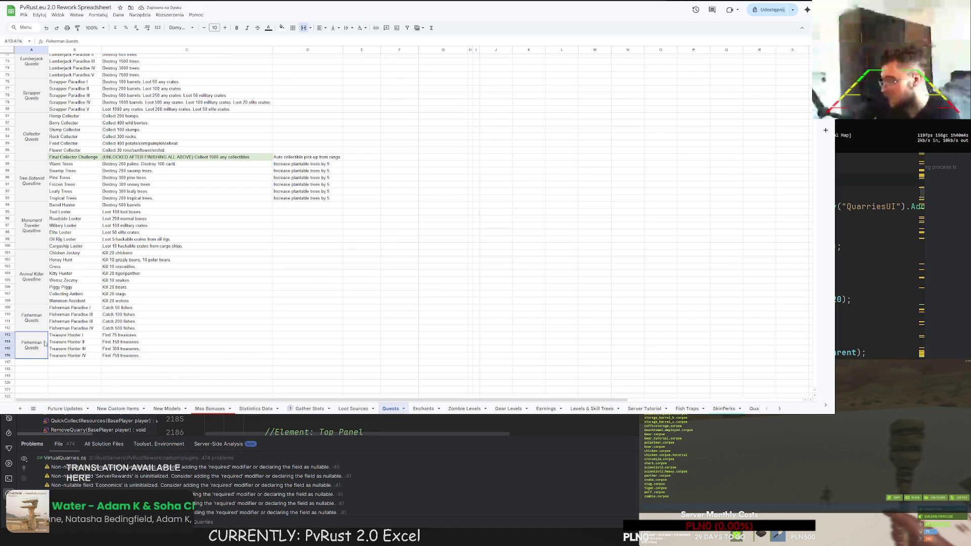
Step: Name the block Prospector Quests, mark Find X treasures with X, Throw Supply Drops and Craft x Things with 0
text(Prospector)
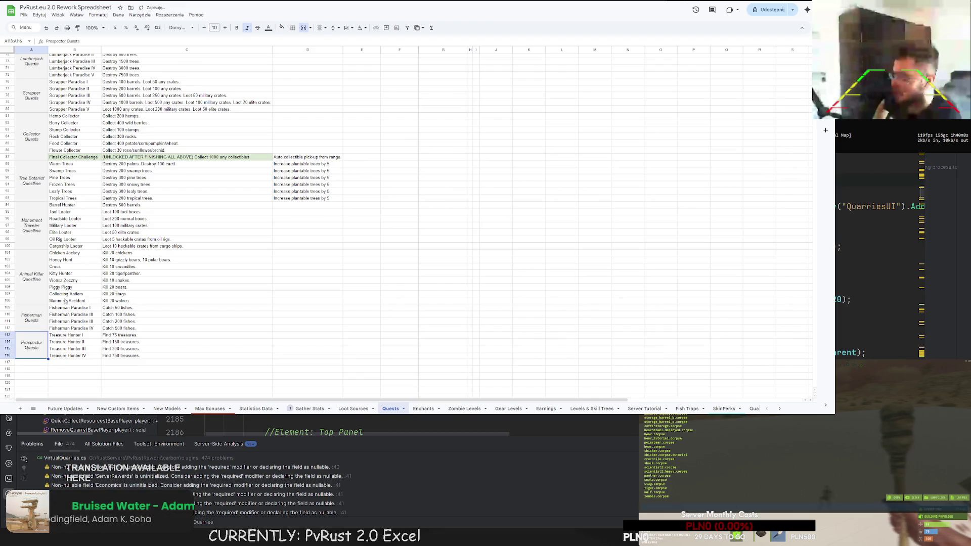
scroll(354, 237, up, 10)
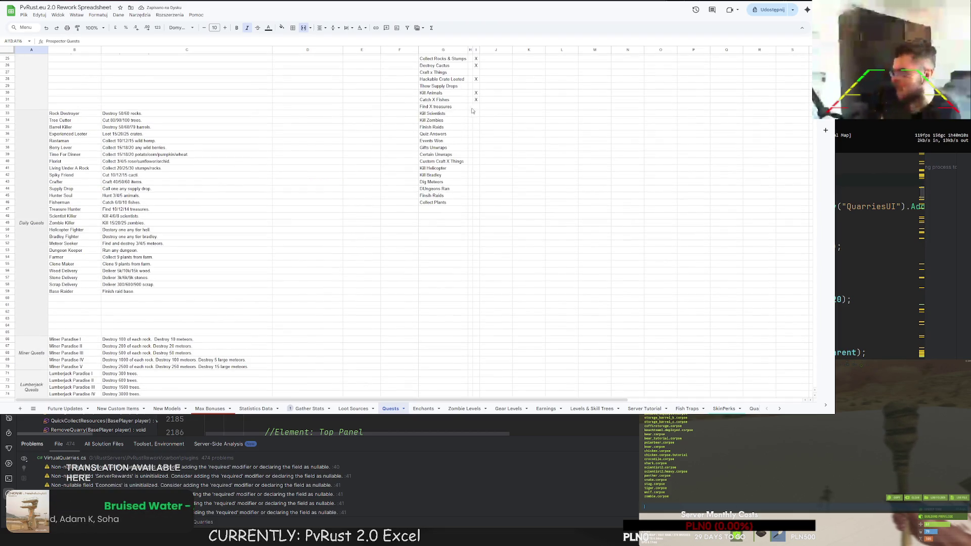
click(476, 107)
text(X)
click(478, 87)
text(0)
click(476, 72)
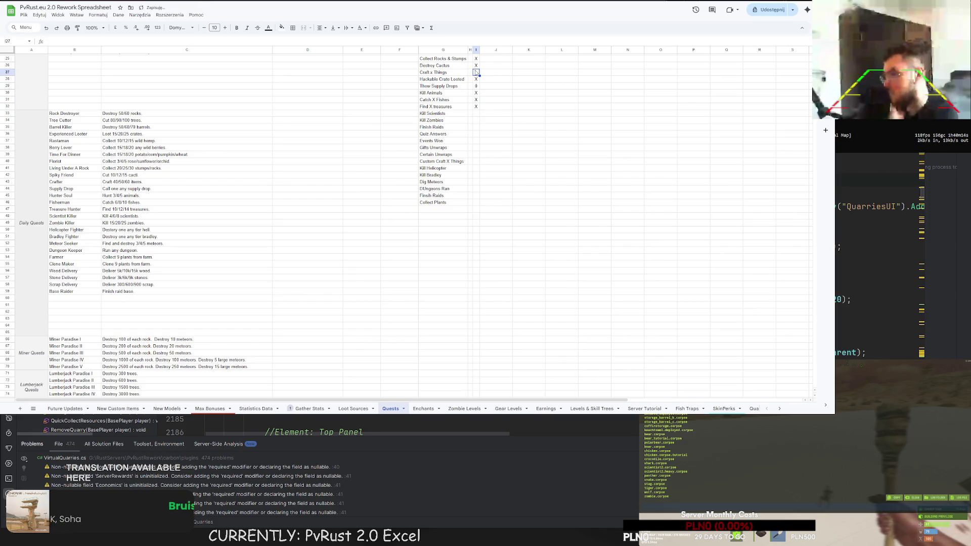
text(0)
click(496, 86)
Step: Mark Kill Scientists with 0 in the daily quests checklist
scroll(498, 106, up, 3)
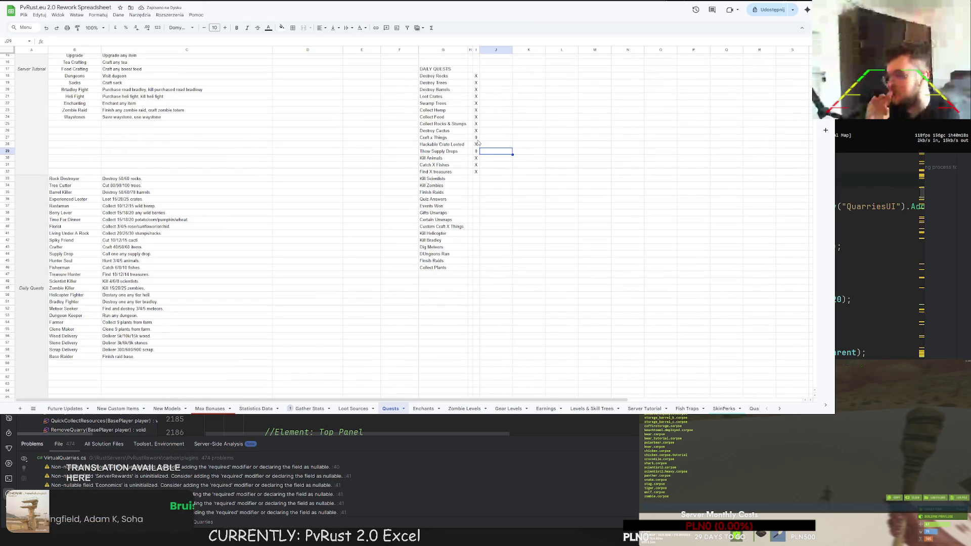
click(439, 180)
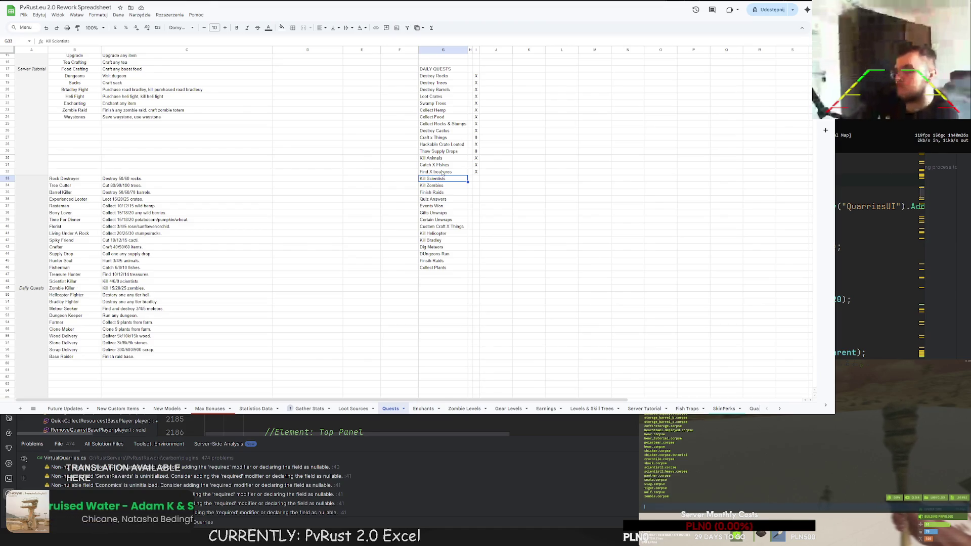
click(476, 181)
text(0)
click(488, 188)
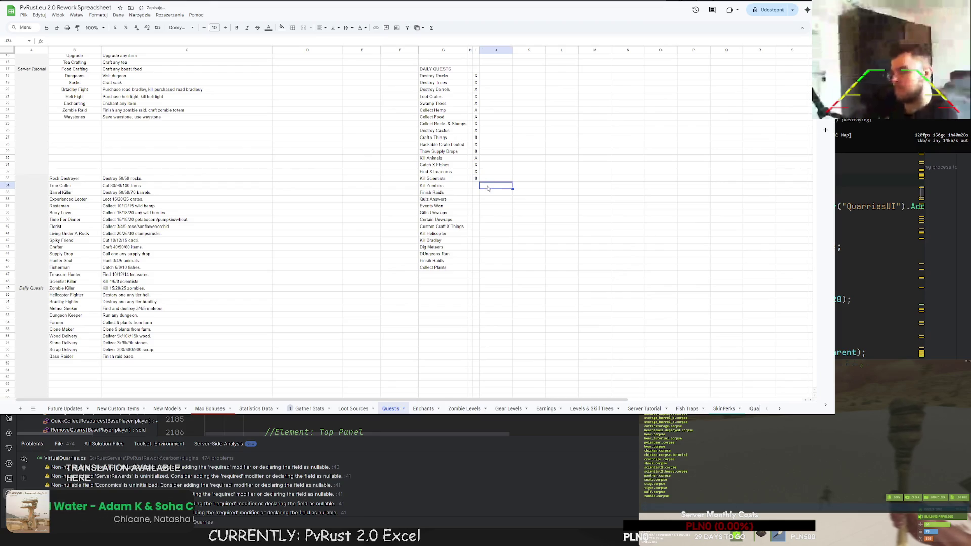
click(475, 186)
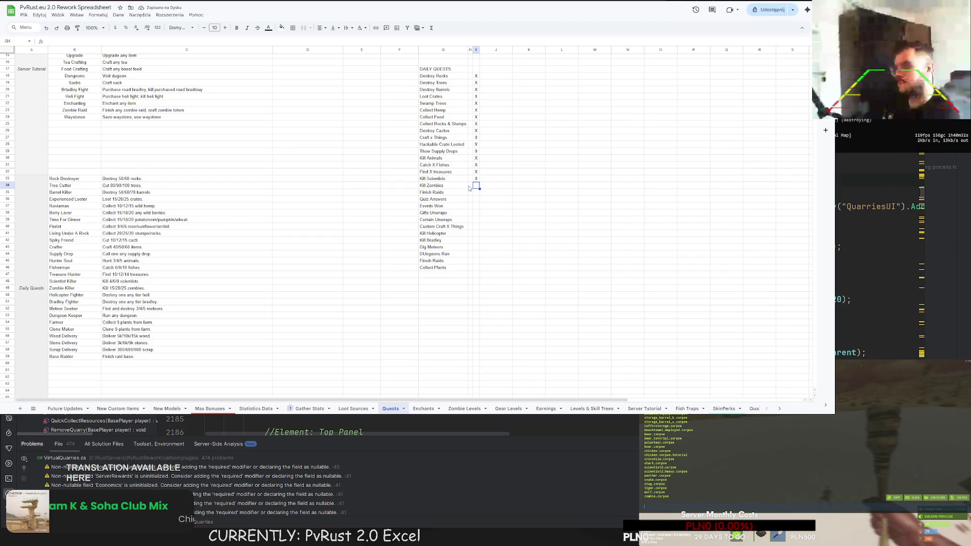
scroll(274, 248, down, 8)
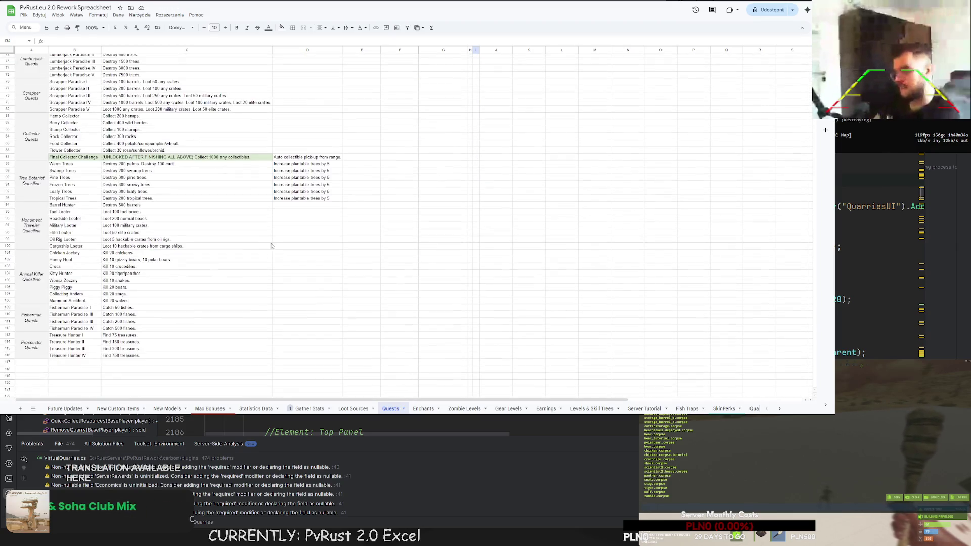
Step: Copy the Prospector Quests block (rows 113–116) and paste it into rows 117–120
scroll(249, 251, up, 6)
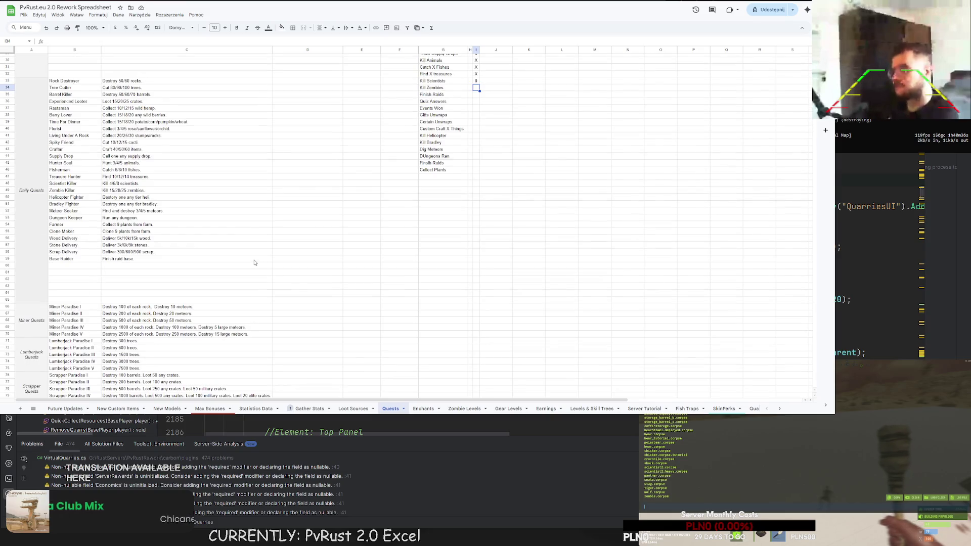
scroll(242, 263, down, 6)
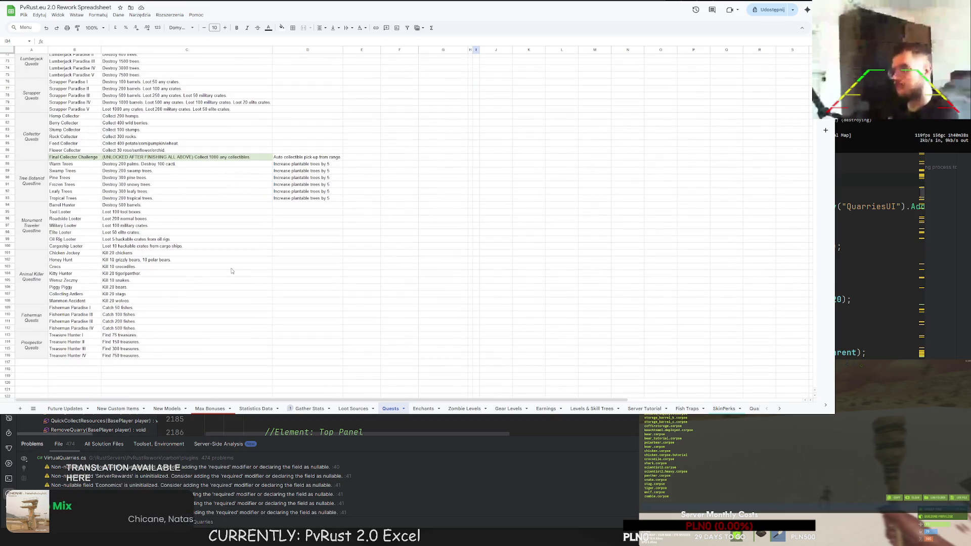
scroll(161, 288, down, 3)
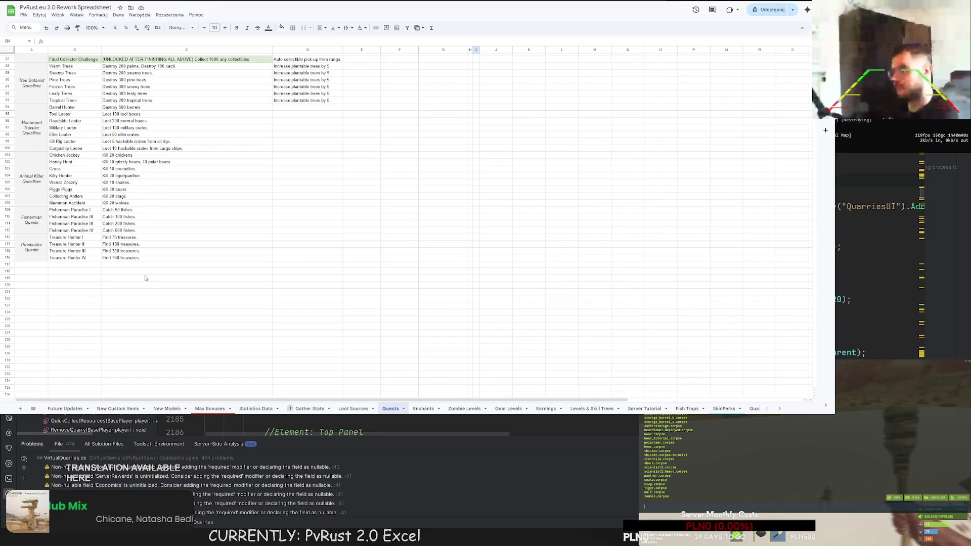
scroll(142, 274, up, 2)
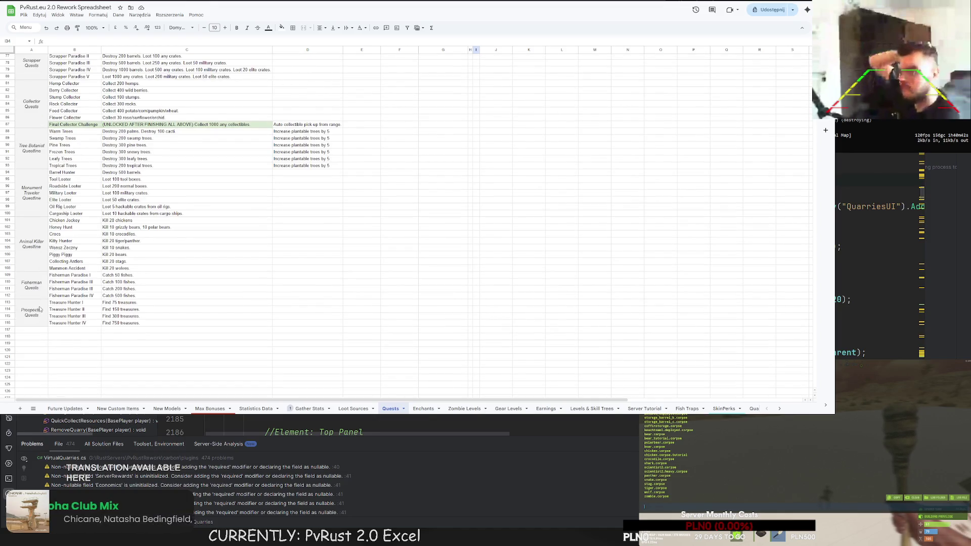
drag(40, 304, 140, 321)
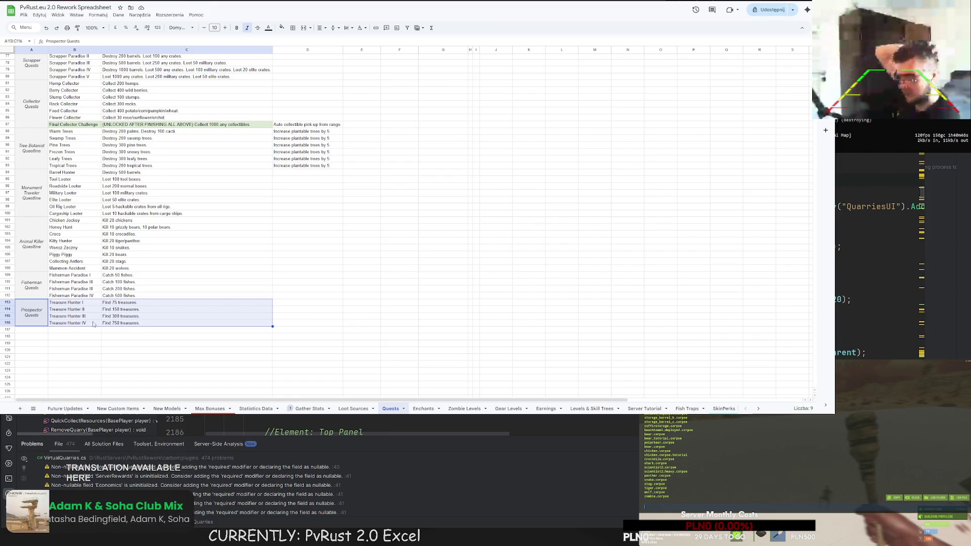
key(ctrl+c)
click(31, 329)
key(ctrl+v)
Step: Rename the first two copied tiers to Undead Journey I and Undead Journey II
click(76, 330)
drag(79, 330, 41, 333)
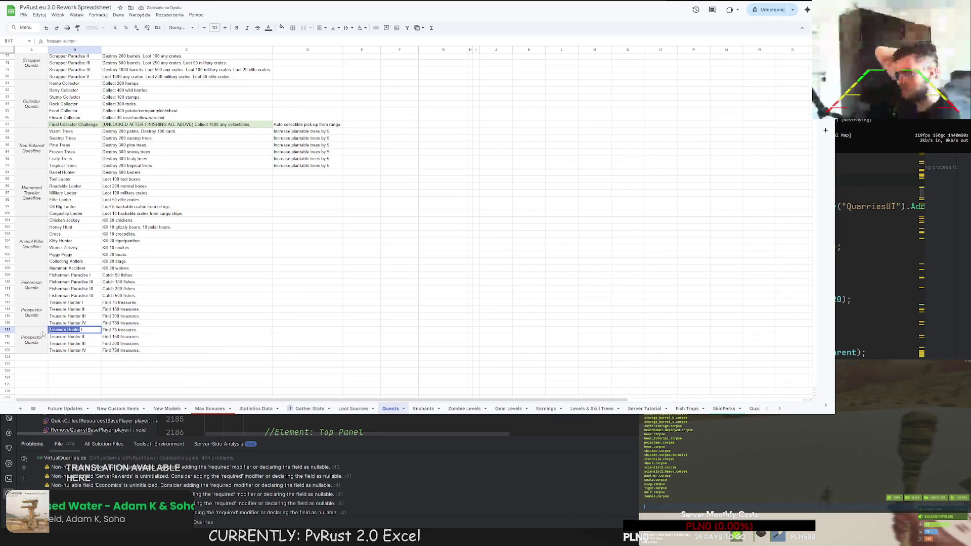
text(Undead Journey)
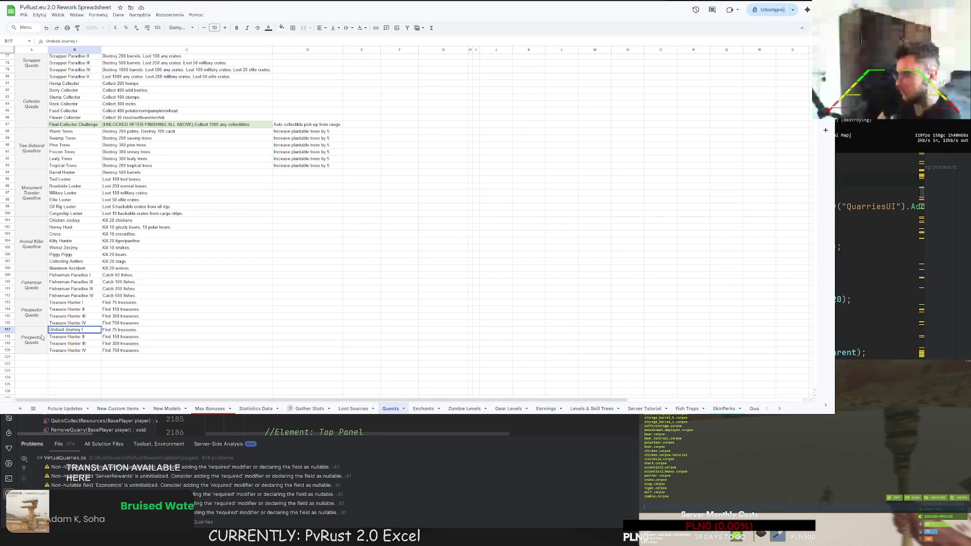
click(74, 337)
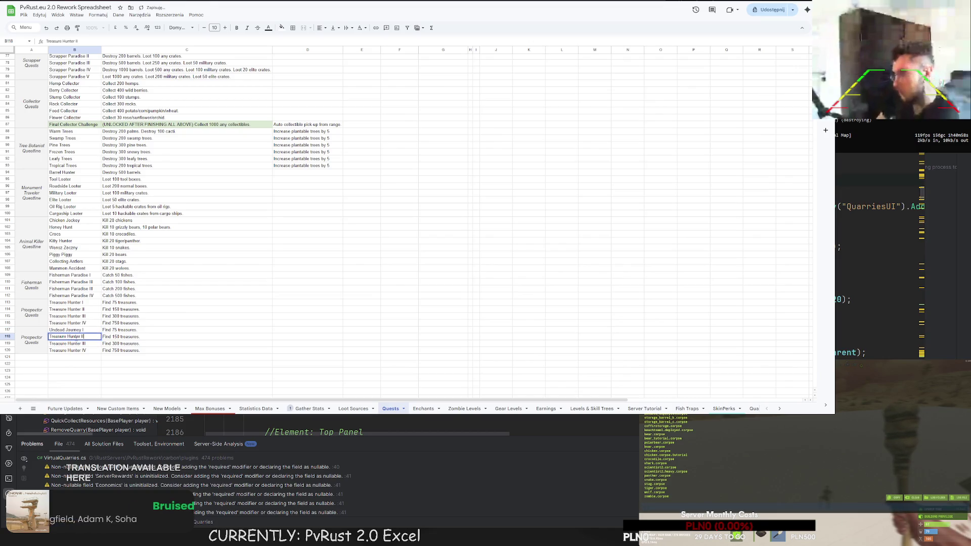
drag(83, 337, 49, 337)
text(Undead Journey)
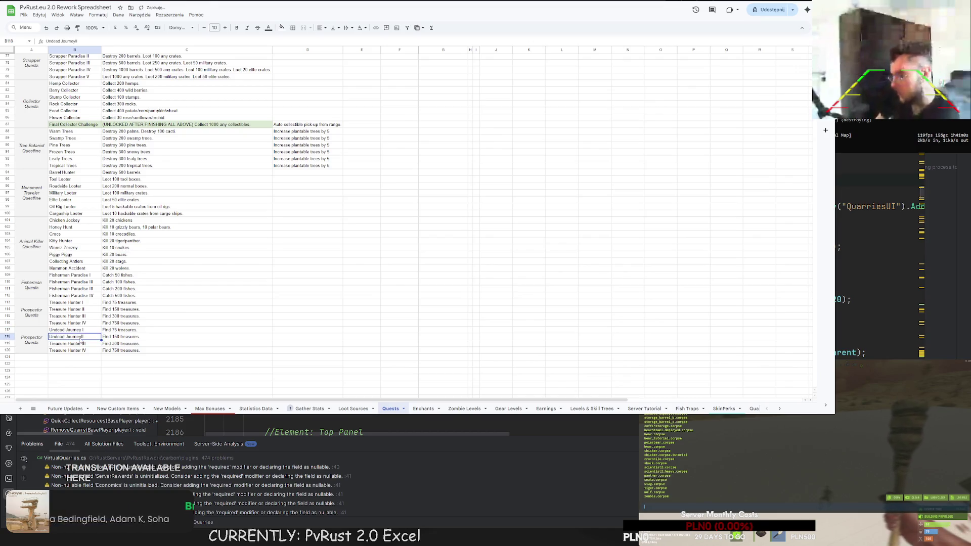
click(74, 343)
Step: Rename the third and fourth copied tiers to Undead Journey III and Undead Journey IV
double_click(73, 343)
drag(83, 344, 49, 344)
text(Undead Journey)
click(81, 350)
double_click(82, 350)
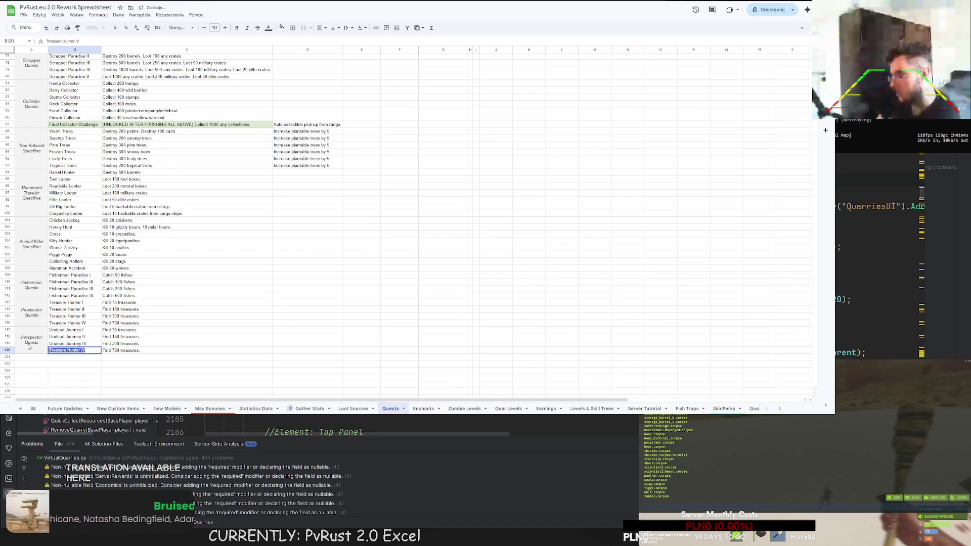
drag(83, 350, 49, 350)
text(Undead Journey)
click(144, 331)
Step: Change tier I's description to 'Kill 50 non-raid zombies. Finish 1 any raid.'
double_click(145, 331)
drag(144, 331, 93, 330)
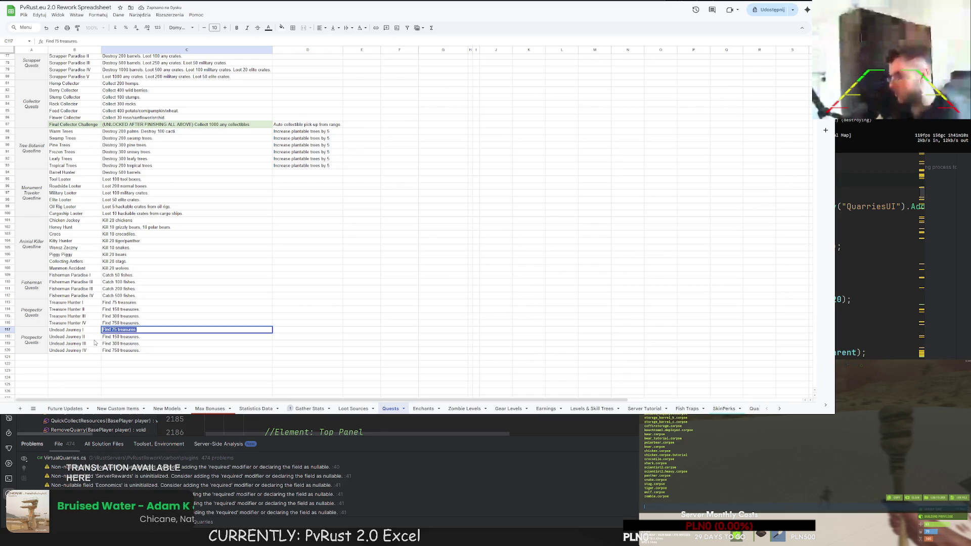
text(Kill 50 zombies)
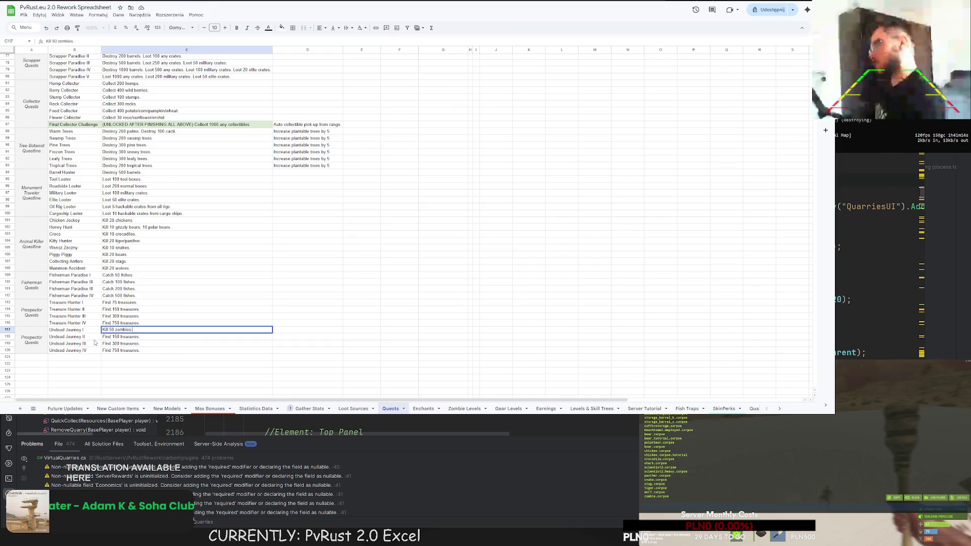
text(. Finish)
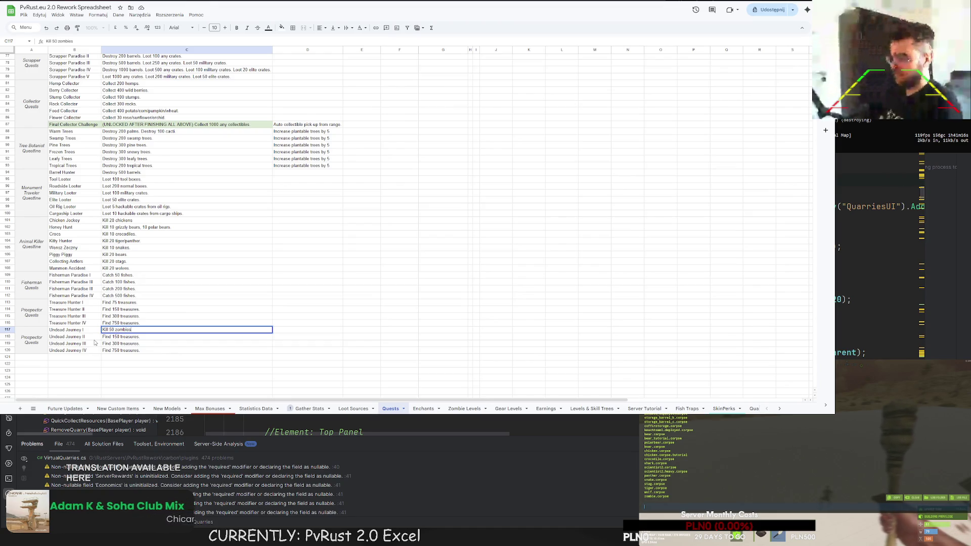
text( 1)
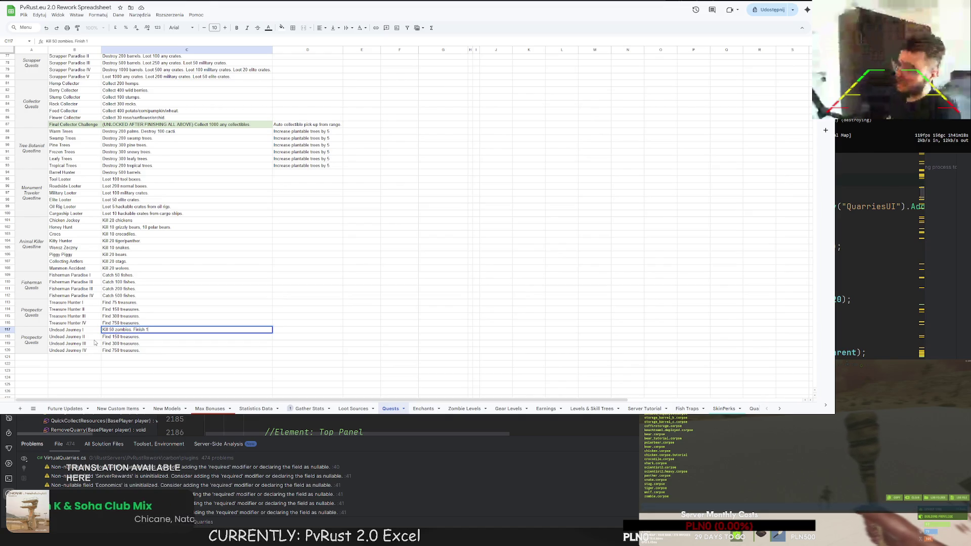
text( any caid)
key(Return)
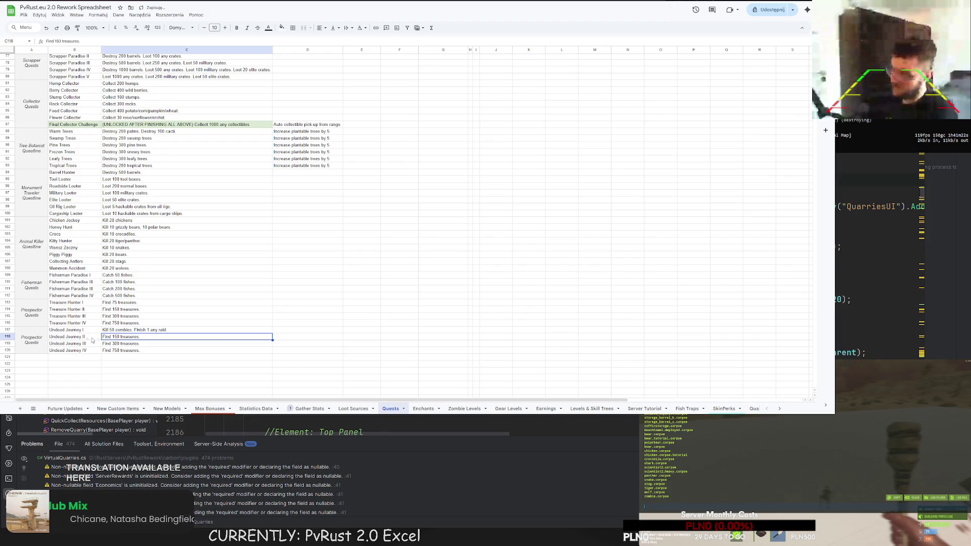
key(Return)
drag(137, 334, 97, 332)
text(Kill 200 zombies)
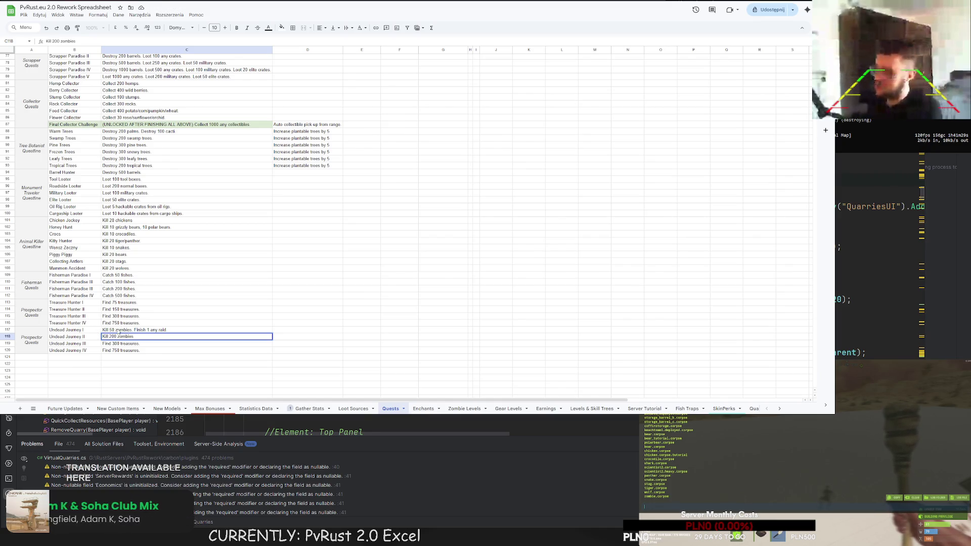
click(117, 330)
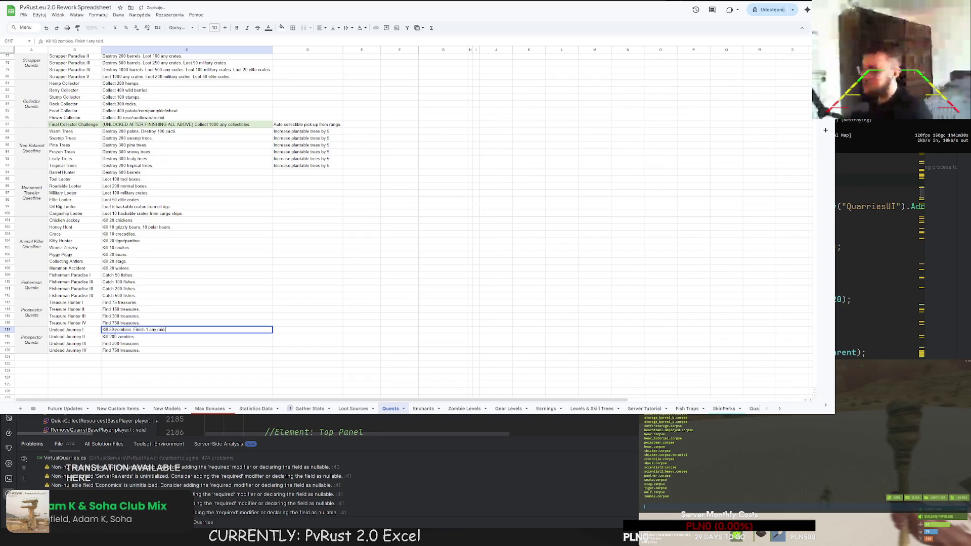
key(Left)
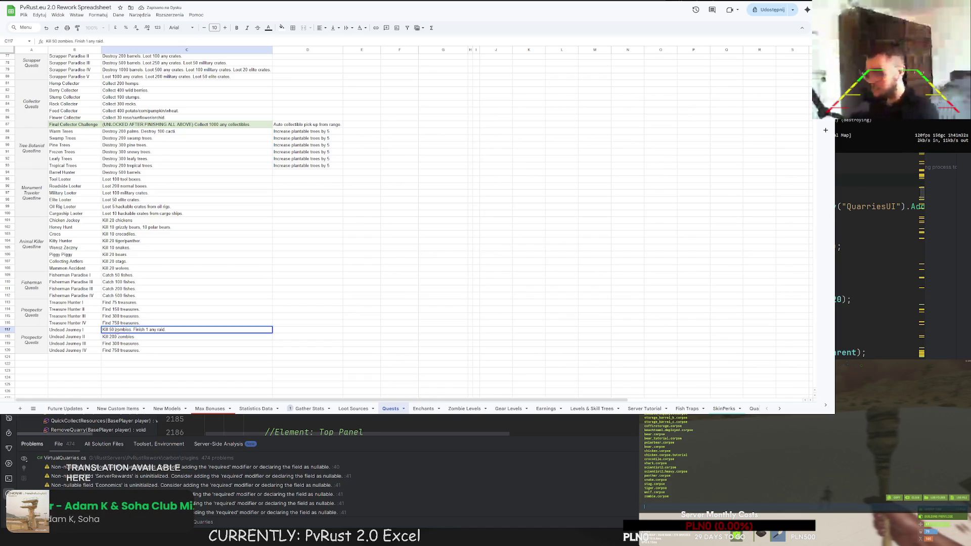
text(non-e)
key(BackSpace)
text(raid)
key(Return)
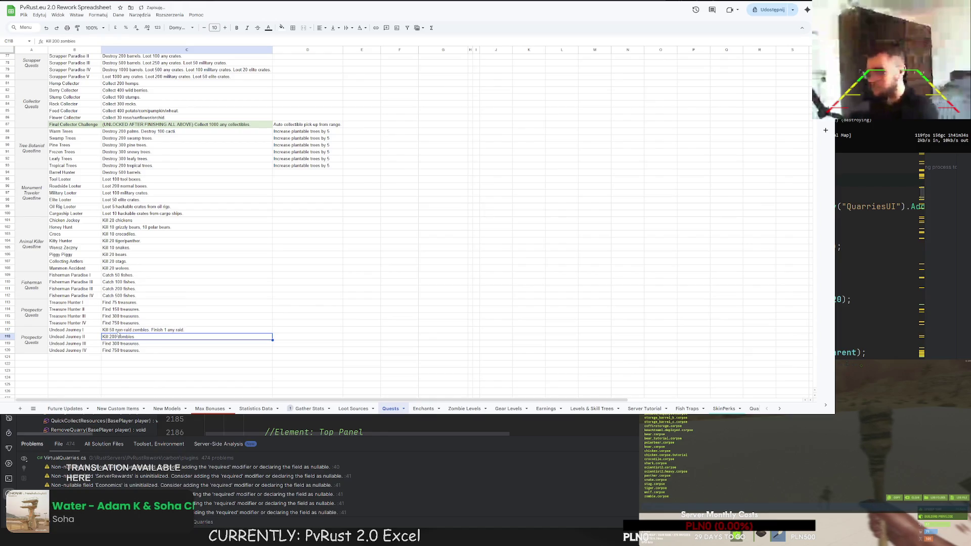
Step: Set tier II's description to 'Kill 200 non-raid zombies. Finish 5 any raids.'
double_click(118, 336)
text(non-e)
key(BackSpace)
text(raid)
key(Return)
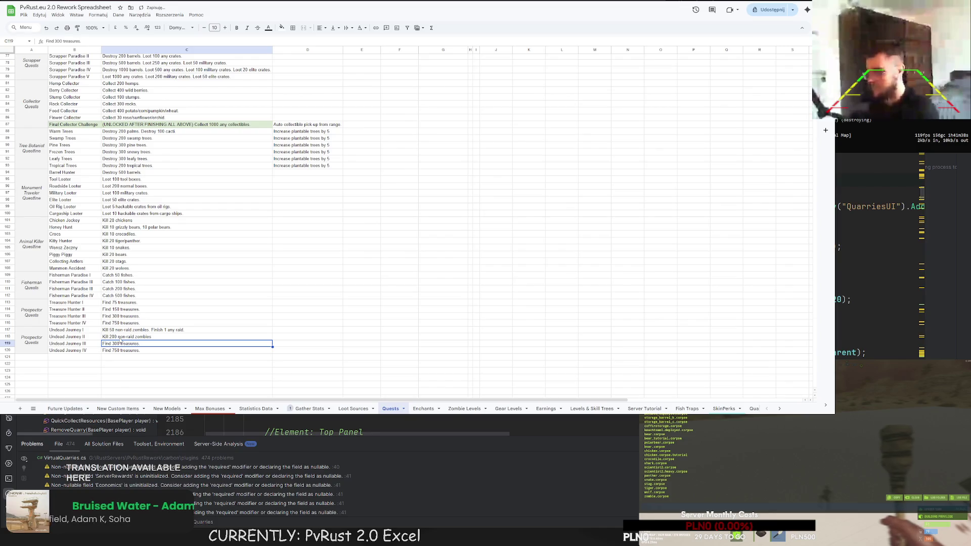
double_click(160, 337)
text(. Finish 3)
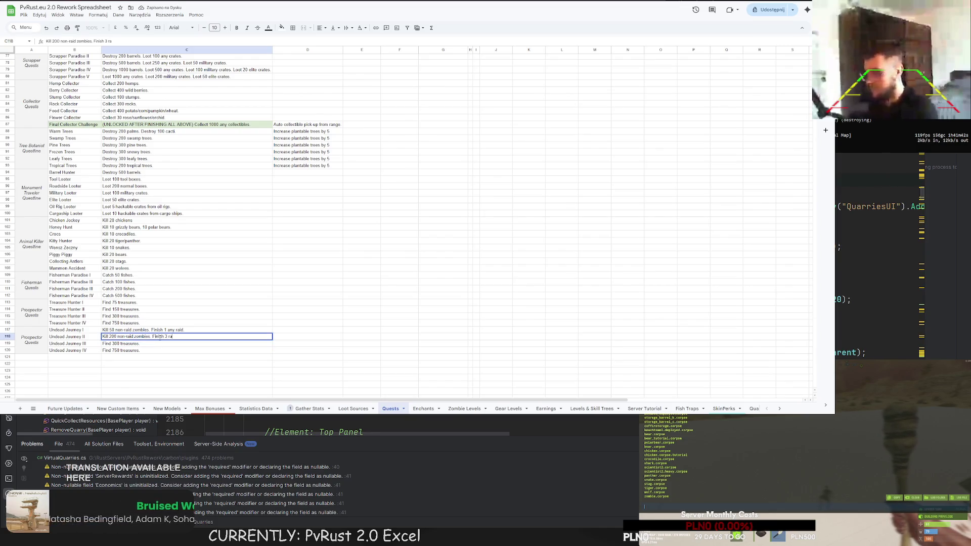
text( ra)
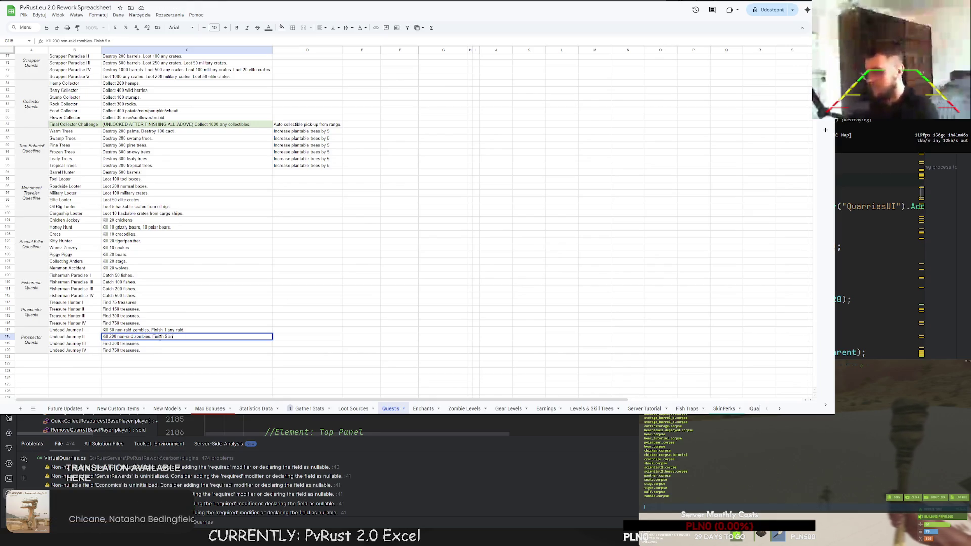
text(y)
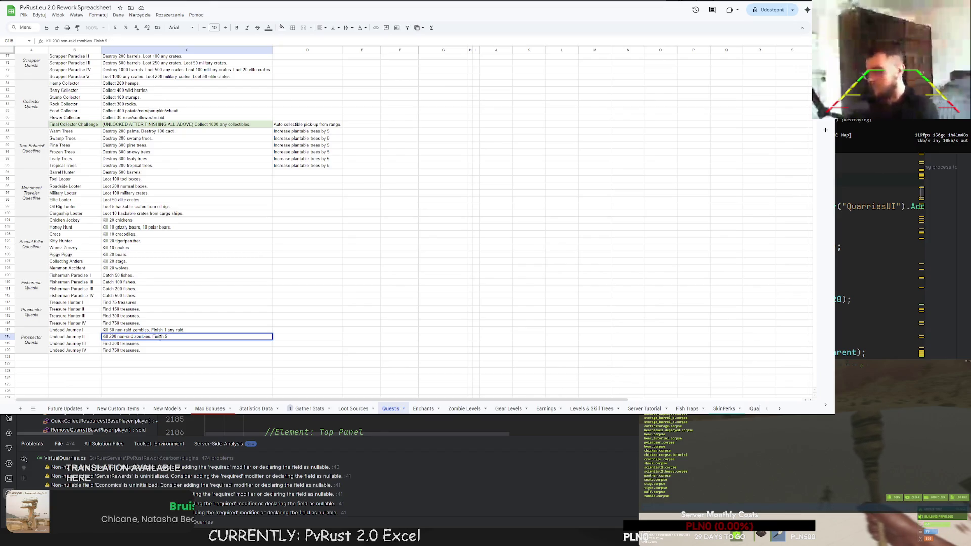
text(aids.)
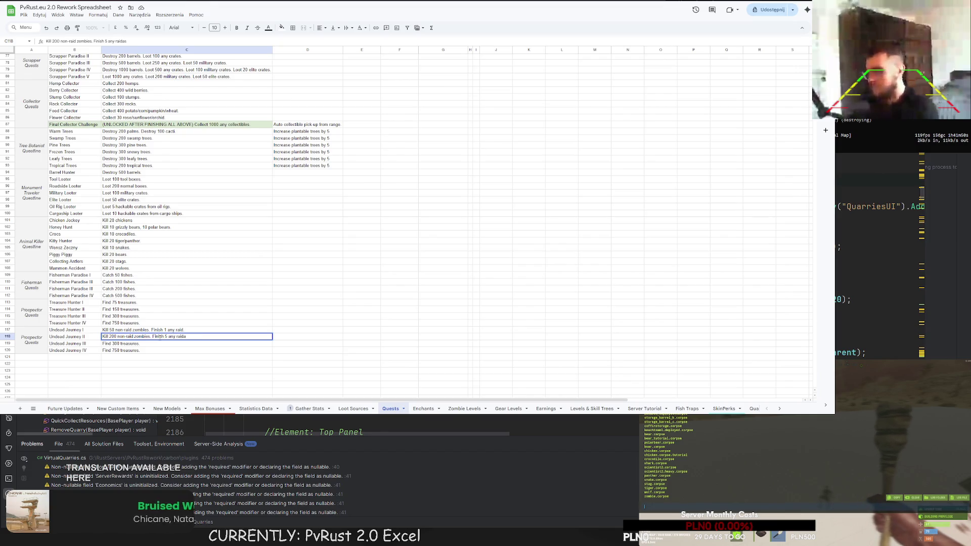
key(Return)
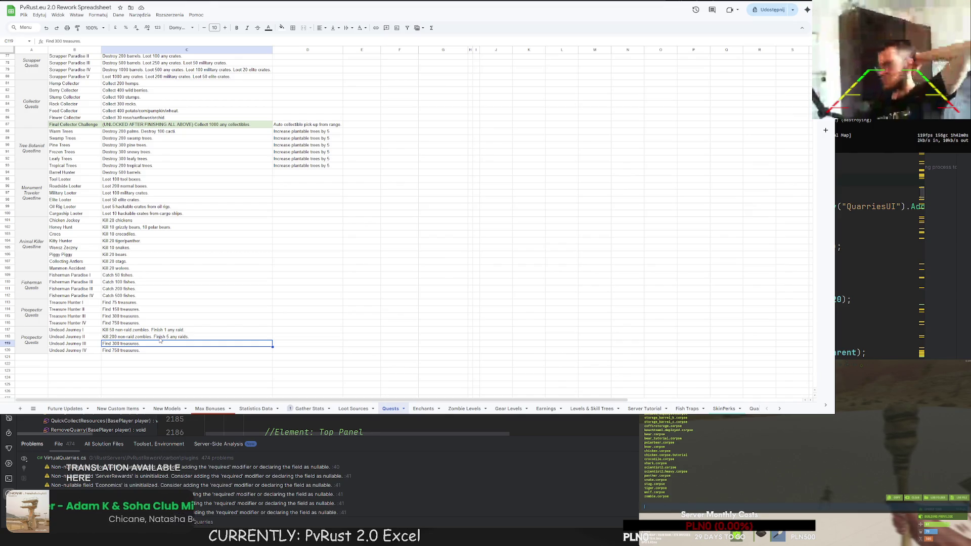
Step: Copy tier II's description into tier III and change it to 800 kills and 20 raids
click(157, 337)
key(ctrl+c)
click(109, 343)
key(ctrl+v)
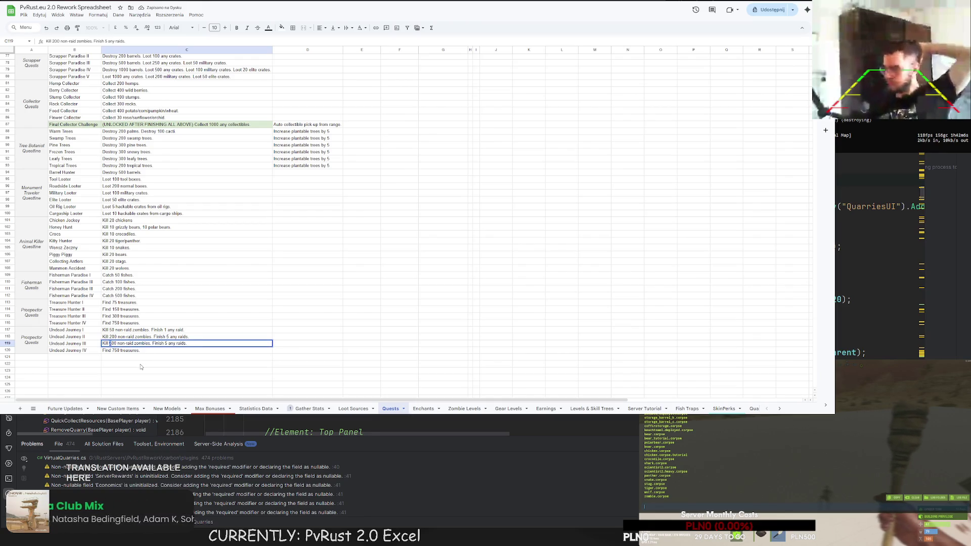
key(Delete)
text(8)
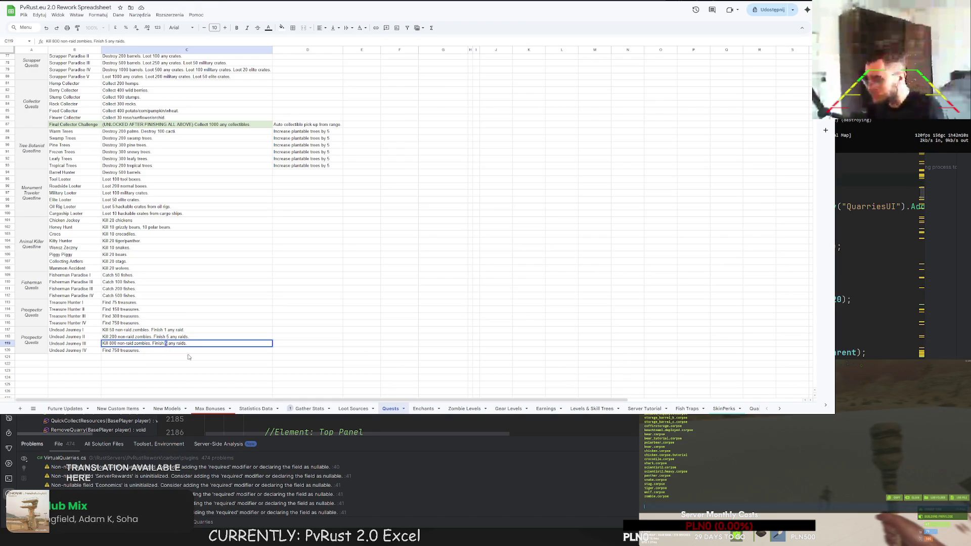
key(Return)
Step: Copy tier III's description into tier IV and change it to 3000 kills and 50 raids
key(Up)
key(ctrl+c)
key(Down)
key(ctrl+v)
key(Return)
click(115, 350)
text(0)
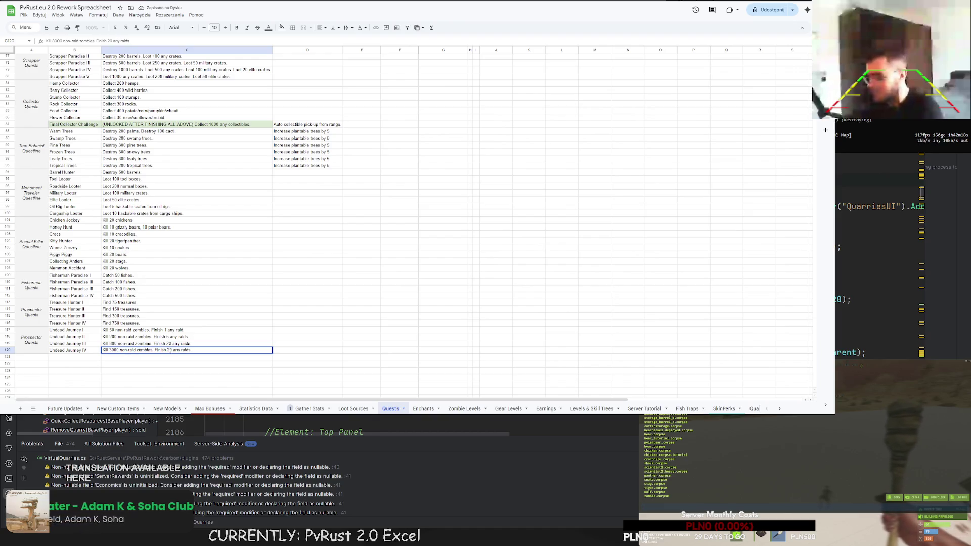
click(168, 350)
key(Delete)
text(5)
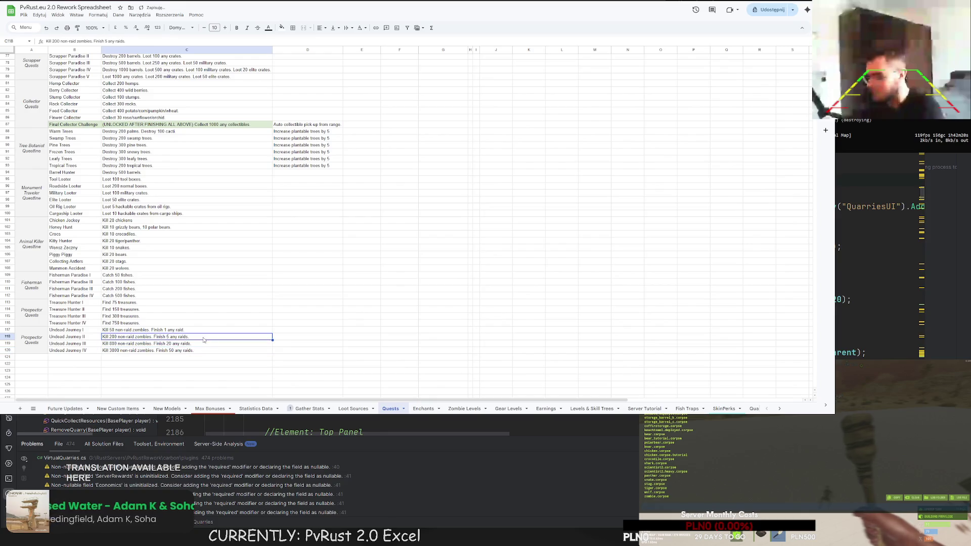
click(199, 359)
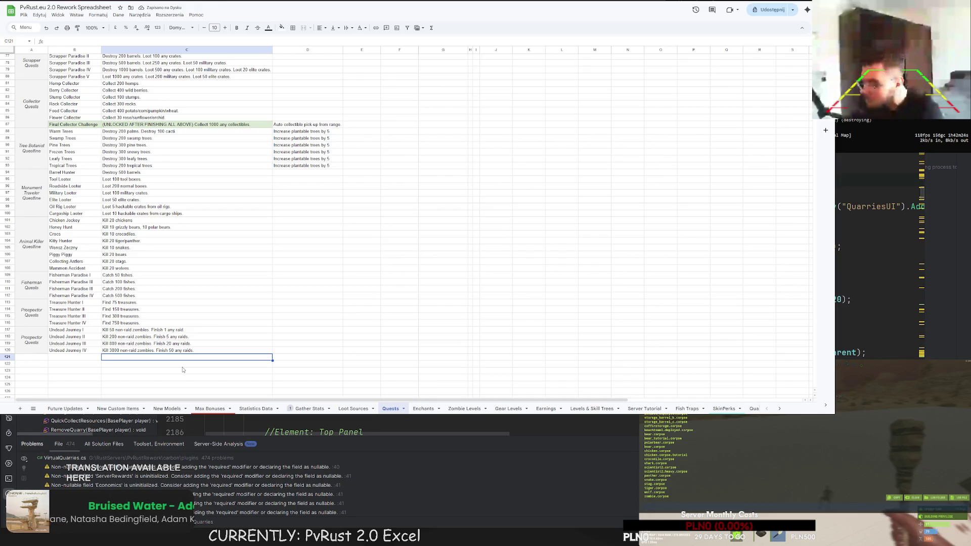
Step: Rename the merged block label from Prospector Quests to Zombie Killer Quests
double_click(40, 341)
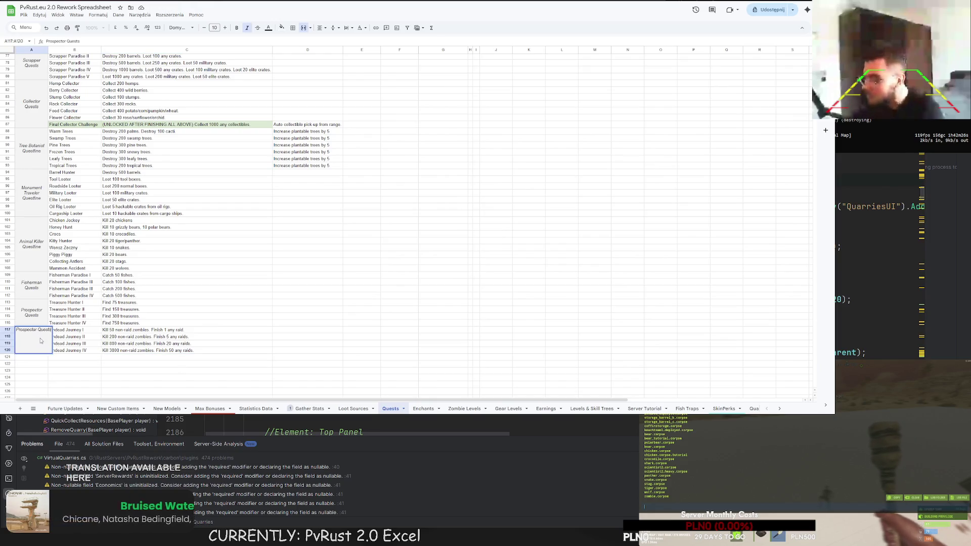
drag(40, 330, 1, 330)
text(Zombie )
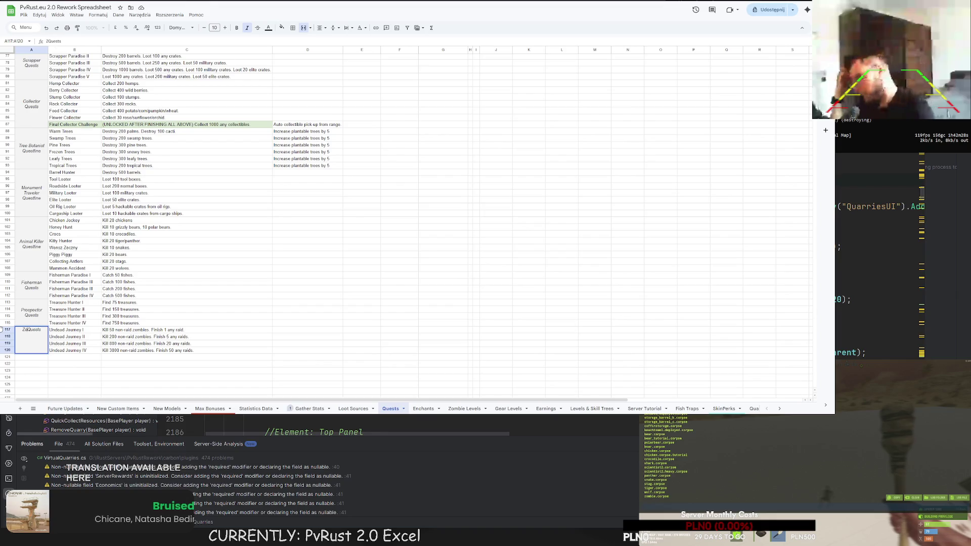
text(Killer)
key(Return)
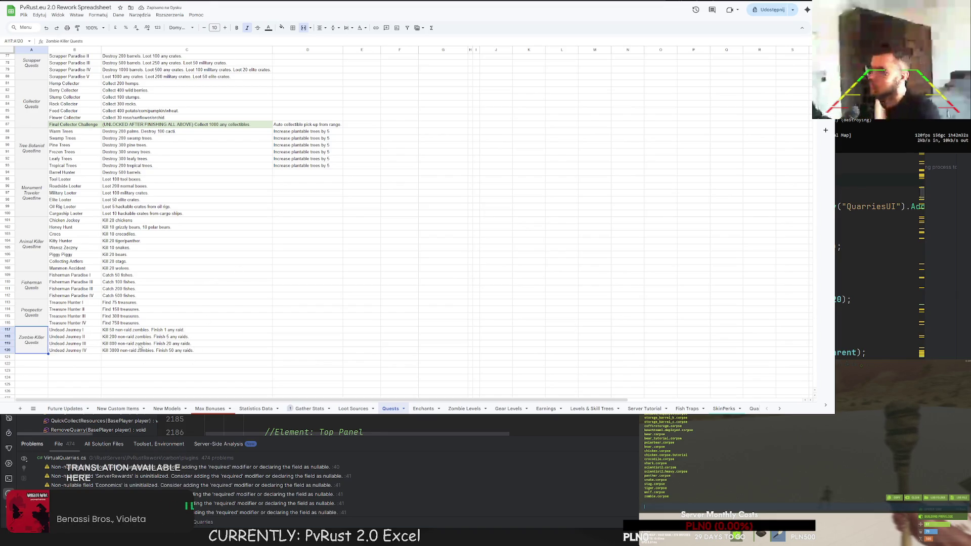
click(297, 331)
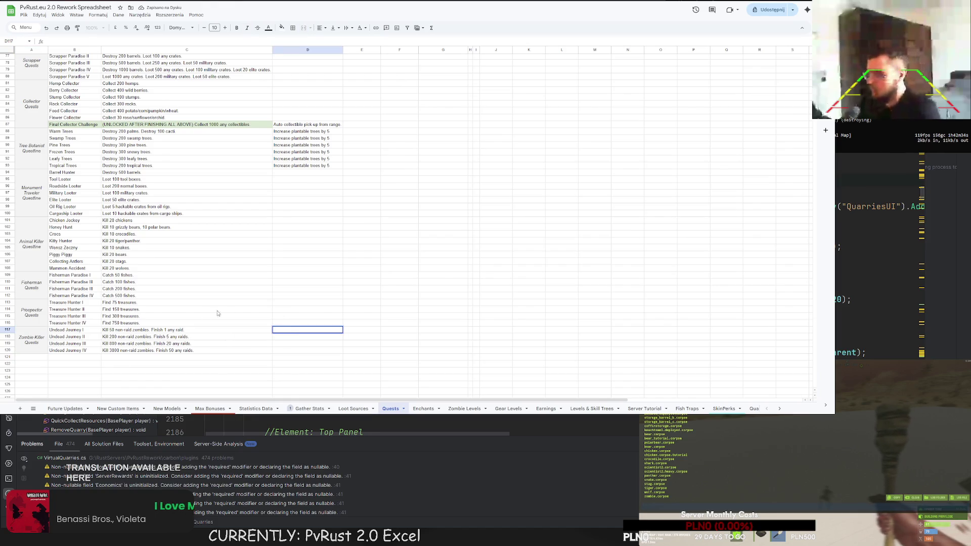
drag(31, 339, 154, 344)
click(155, 345)
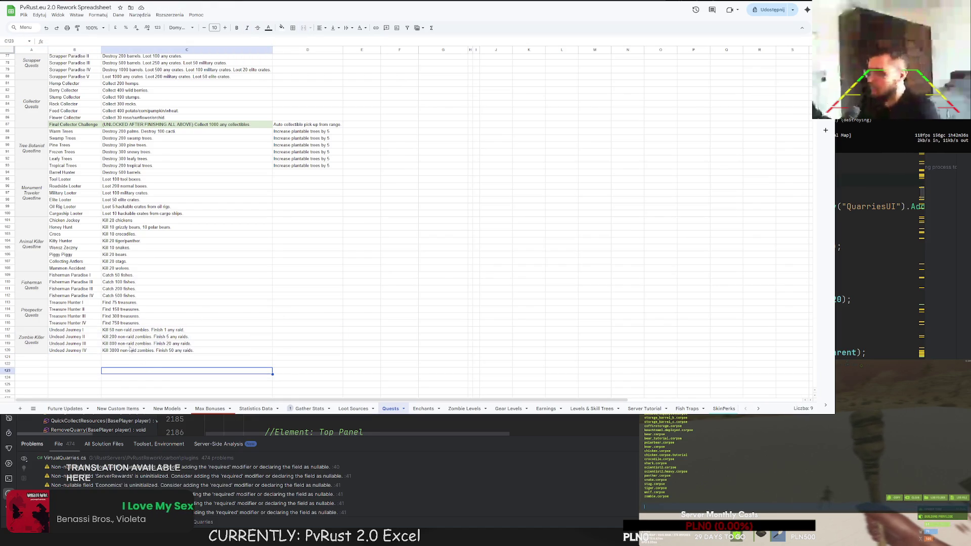
click(279, 331)
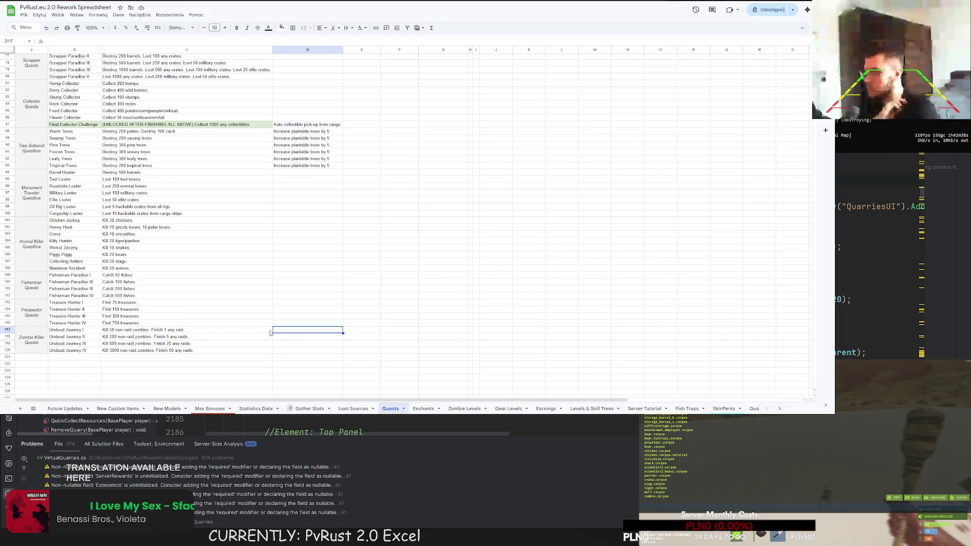
Step: Mark the Kill Zombies and Finish Raids daily quest statuses with X
scroll(304, 313, up, 10)
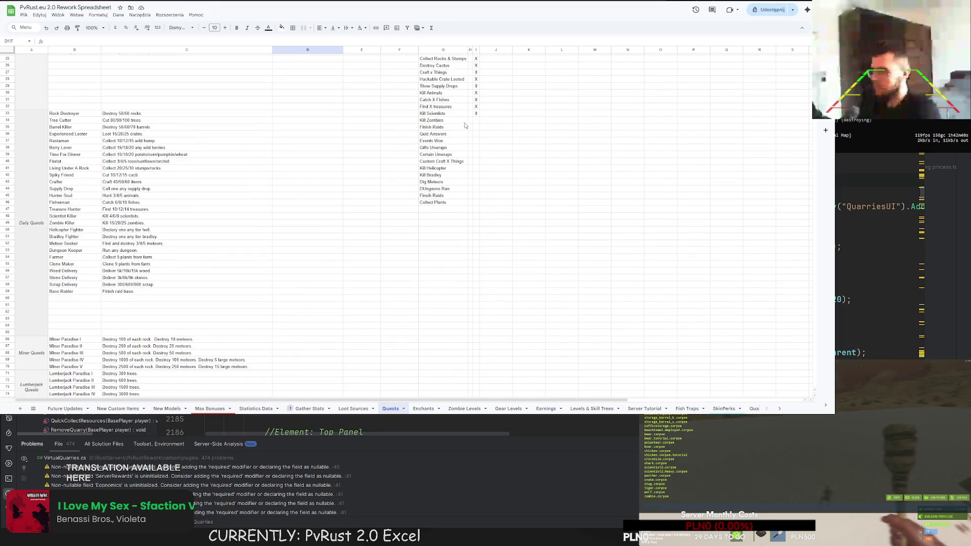
click(476, 120)
text(X)
key(Return)
text(X)
key(Return)
Step: Enter 0 as the status for Quiz Answers, Events Won, Gifts Unwraps and Certain Unwraps
text(0)
key(Return)
text(0)
key(Return)
text(0)
key(Return)
text(0)
key(Return)
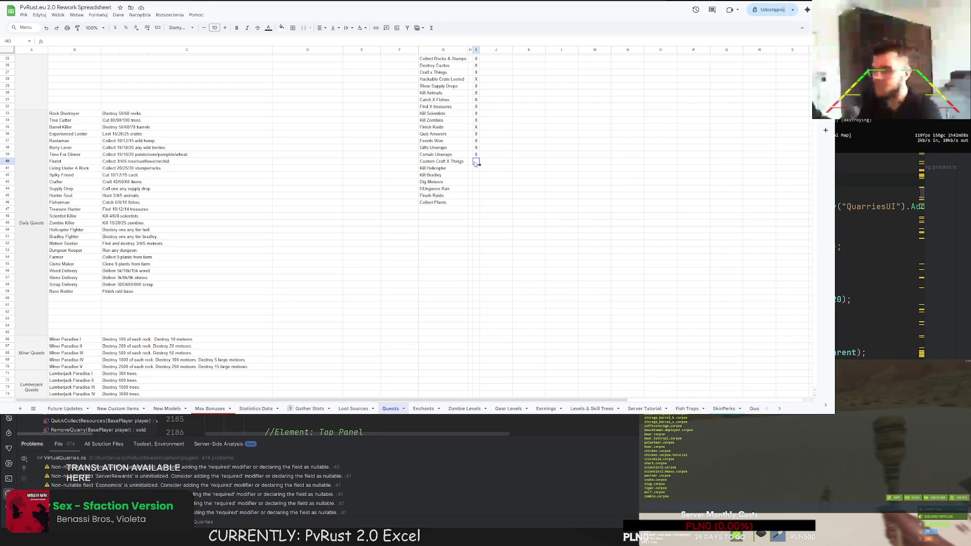
text(0)
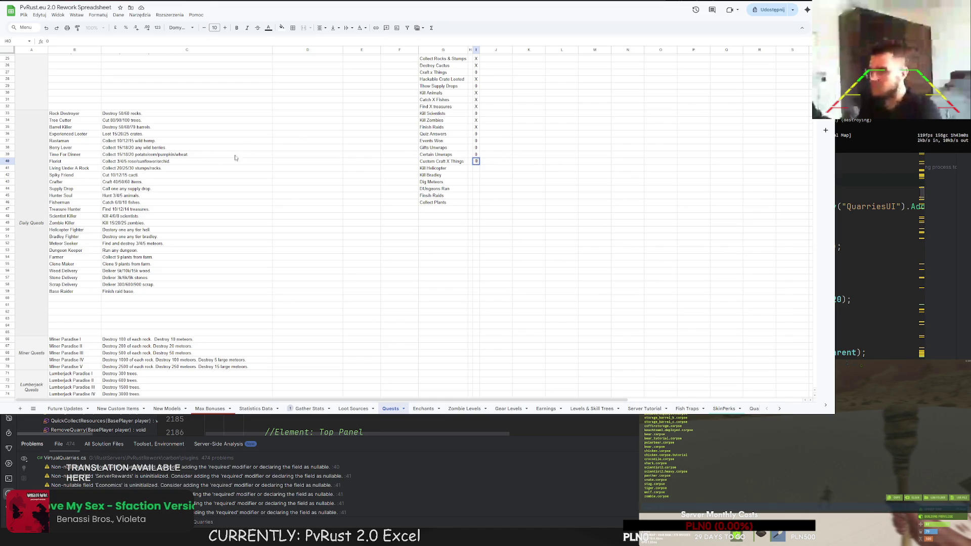
scroll(45, 185, up, 2)
scroll(102, 219, down, 4)
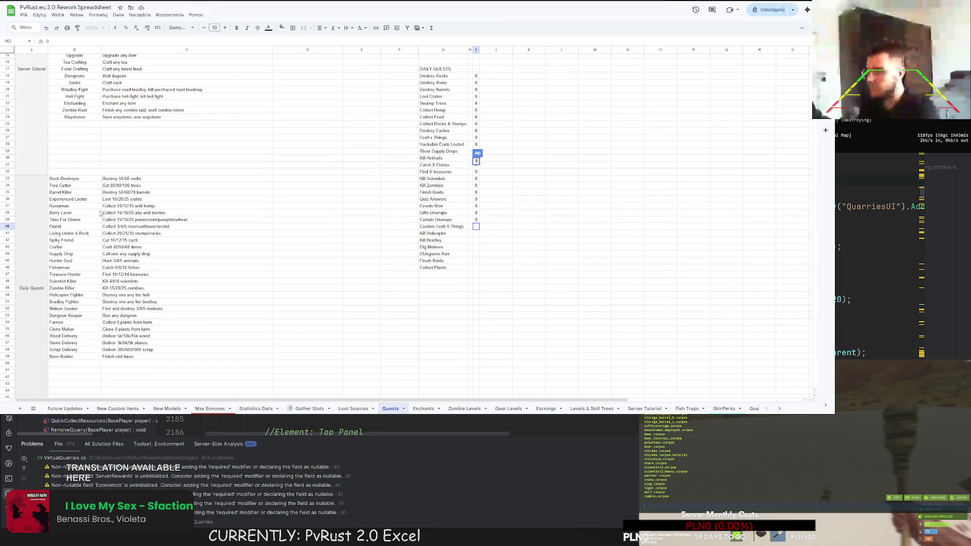
scroll(102, 219, up, 3)
click(501, 188)
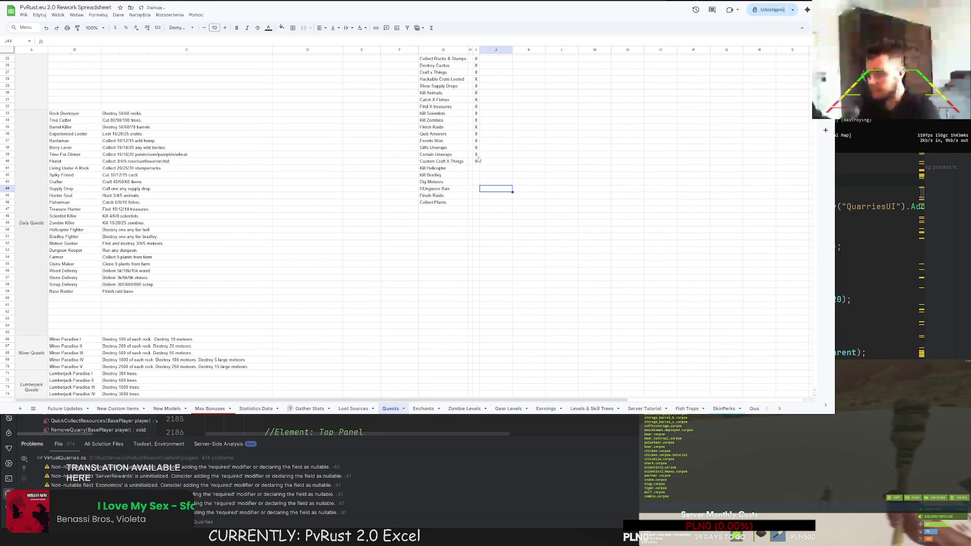
Step: Set Crafts Things' status to T/D and auto-fit the status column width
scroll(477, 157, up, 2)
click(476, 105)
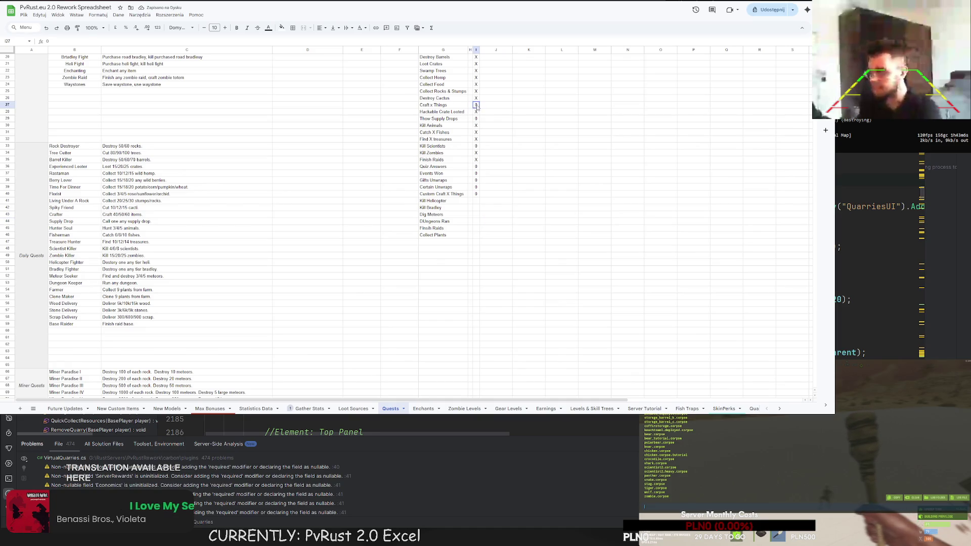
click(476, 118)
text(T)
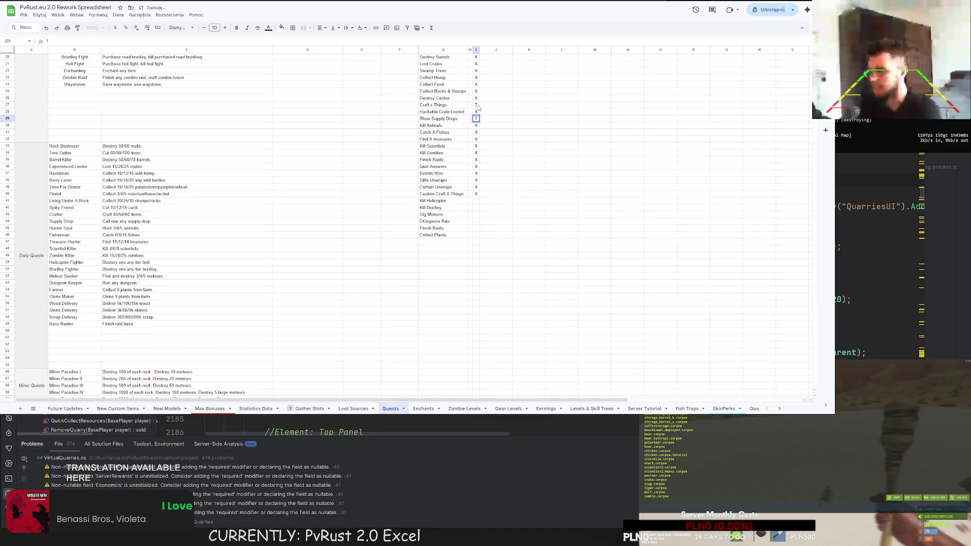
key(Up)
key(Up)
text(T/D)
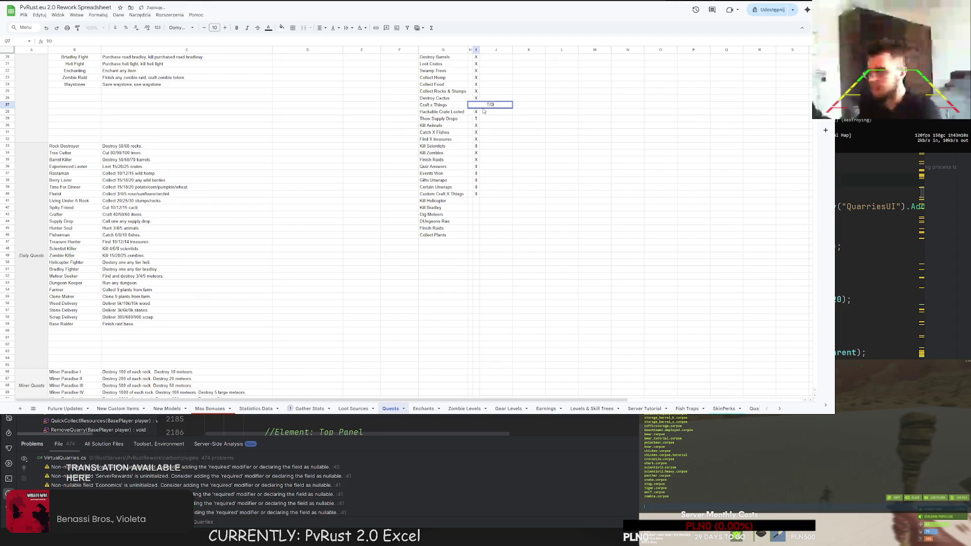
click(532, 132)
double_click(480, 50)
Step: Copy T/D into Throw Supply Drops, Quiz Answers, Events Won, Gifts Unwraps, Certain Unwraps and Custom Craft X Things
click(477, 105)
key(ctrl+c)
click(478, 118)
key(ctrl+v)
key(Down)
key(Down)
key(Down)
click(478, 168)
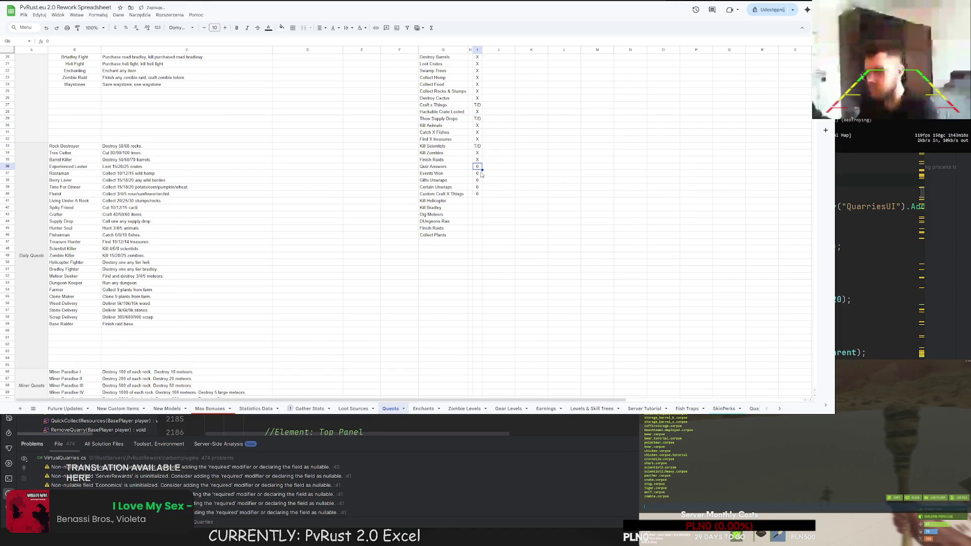
key(ctrl+v)
click(478, 173)
key(ctrl+v)
click(478, 180)
key(ctrl+v)
click(478, 187)
key(ctrl+v)
click(478, 194)
key(ctrl+v)
click(478, 202)
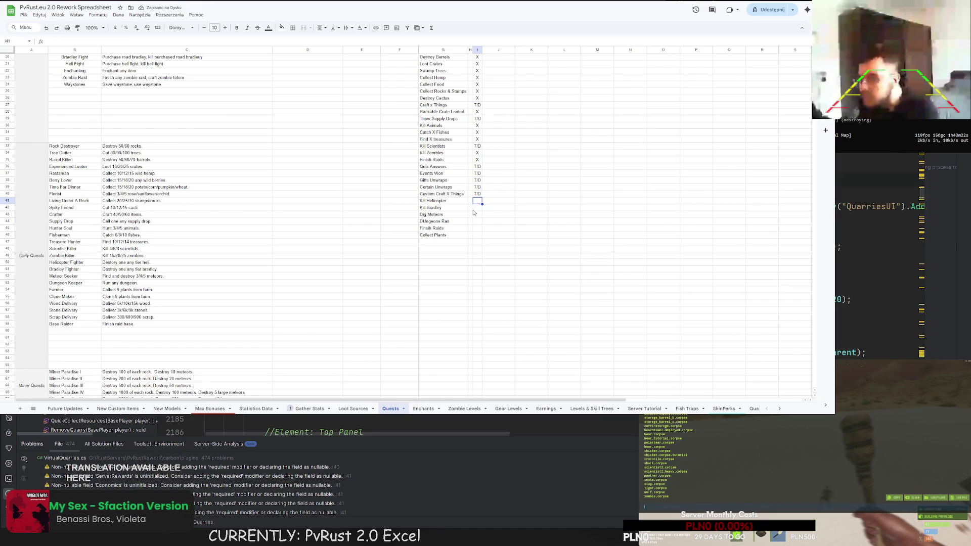
Step: Mark the Dig Meteors status with X
click(476, 216)
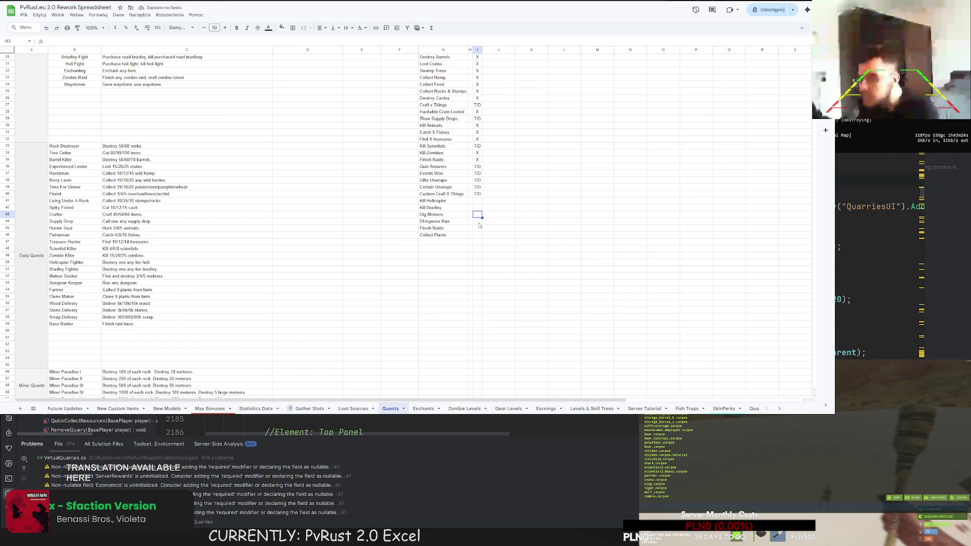
scroll(481, 225, down, 3)
text(X)
click(526, 177)
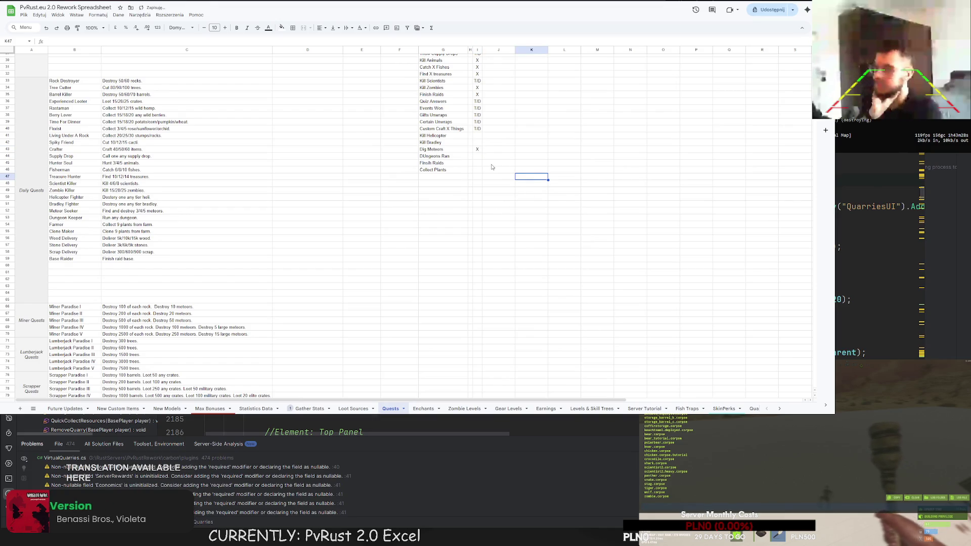
click(479, 157)
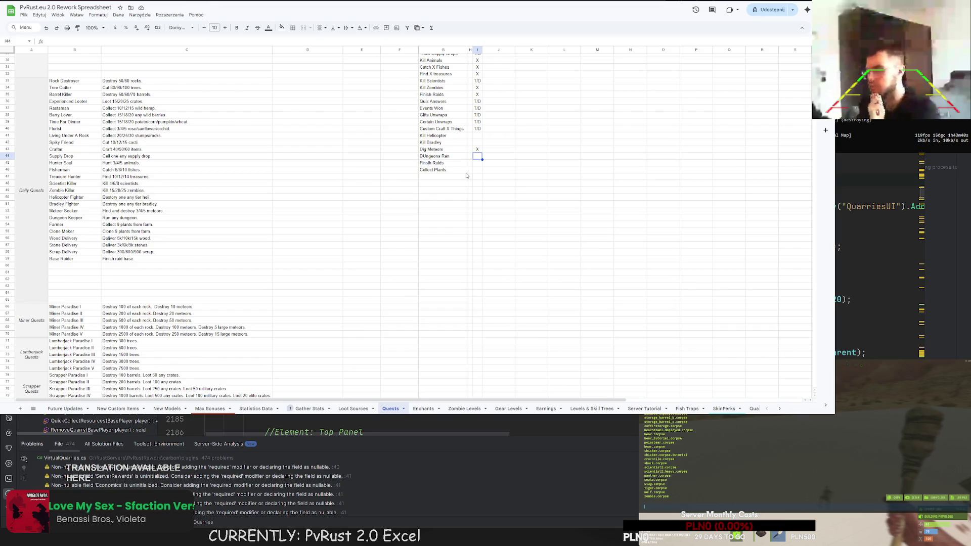
scroll(467, 176, down, 7)
scroll(475, 230, up, 3)
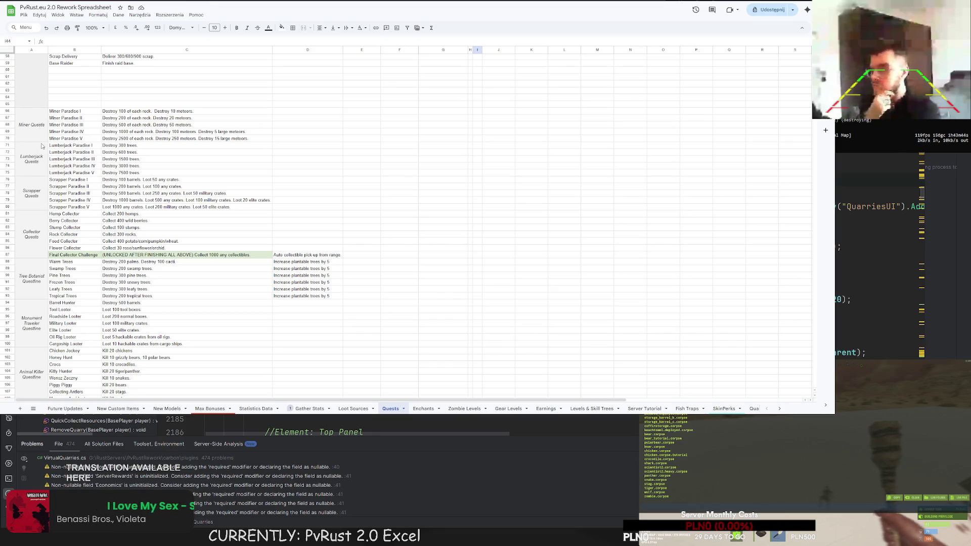
Step: Move the Lumberjack Quests block into the empty rows below Zombie Killer Quests
drag(42, 146, 126, 172)
key(ctrl+x)
scroll(101, 203, down, 6)
click(35, 332)
key(ctrl+v)
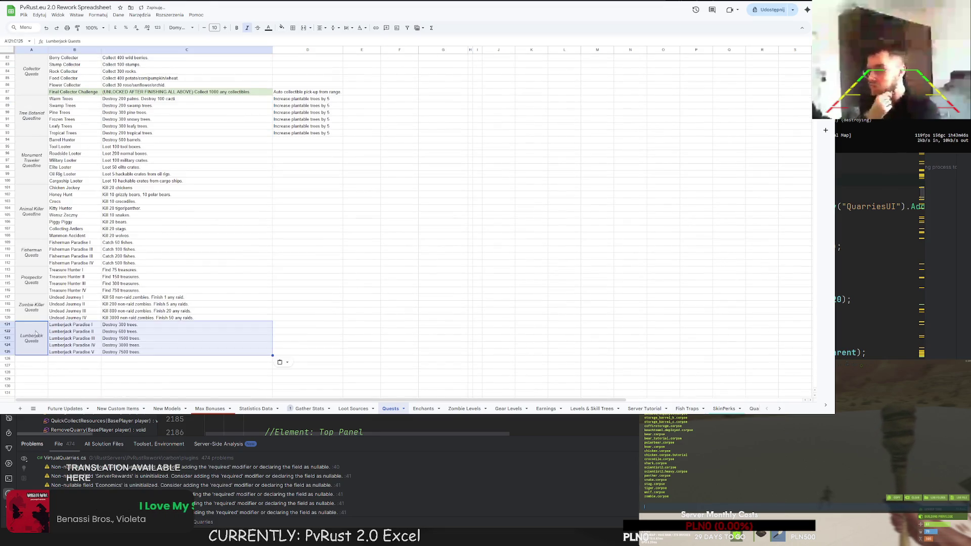
Step: Rename the pasted block's label to Farmer Quests and its first tier to Farmer Paradise I
double_click(36, 332)
double_click(29, 324)
text(Farmer)
click(70, 325)
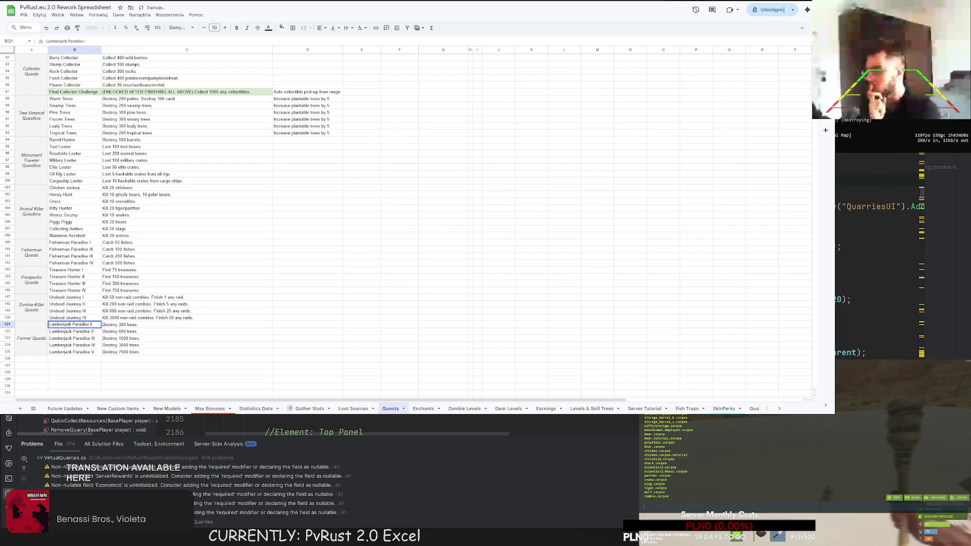
double_click(61, 325)
text(Farmer)
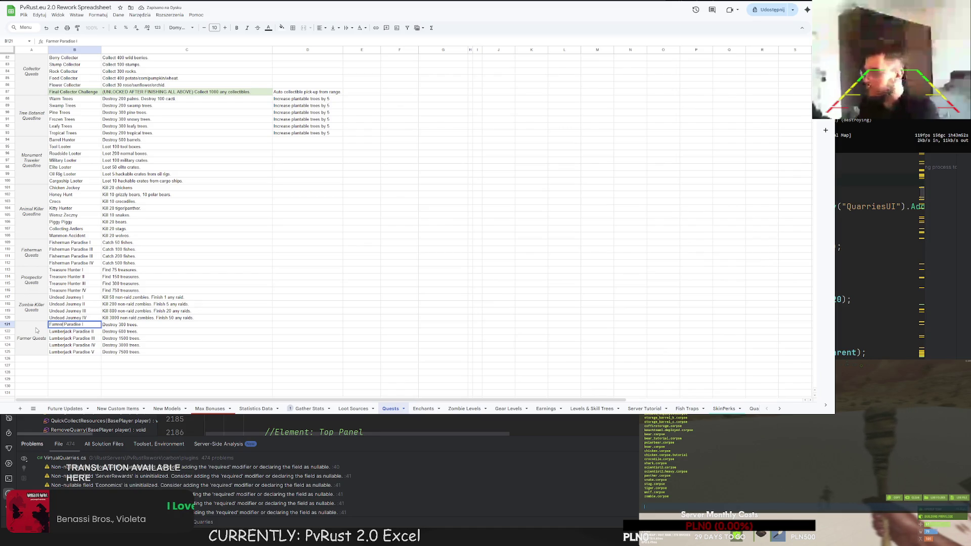
Step: Rename the remaining tiers to Farmer Paradise II, III, IV and V
click(72, 333)
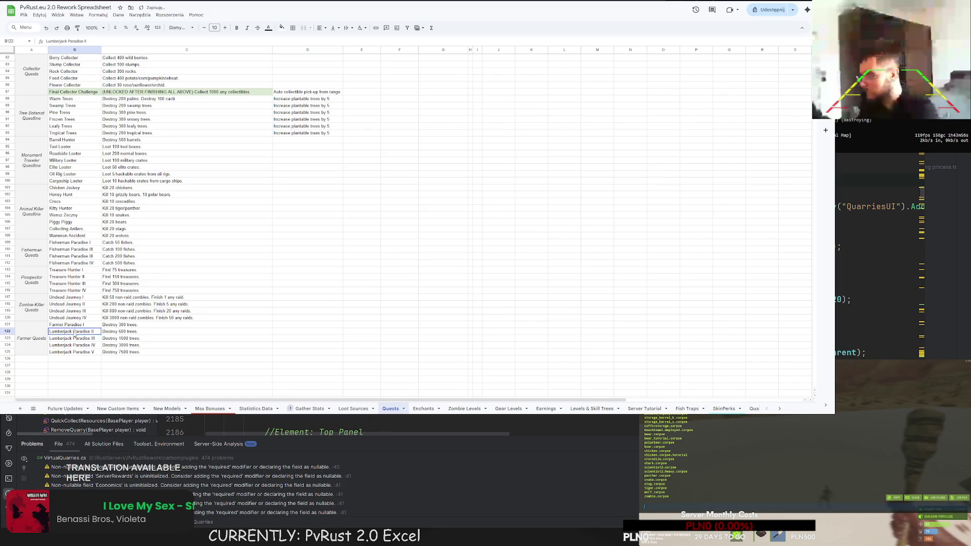
double_click(73, 332)
text(Farmer)
key(Return)
double_click(73, 339)
text(Farmer)
key(Return)
double_click(72, 345)
text(Farmer)
key(Return)
double_click(73, 352)
text(Farmer)
key(Return)
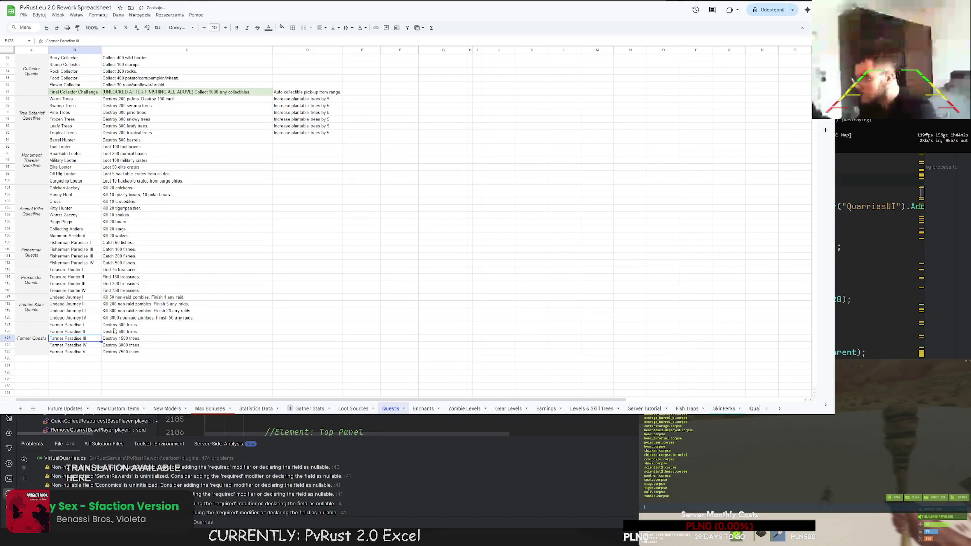
Step: Begin replacing Farmer Paradise I's 'Destroy 300 trees' description with text starting 'Collect'
double_click(112, 325)
drag(137, 324, 112, 324)
text(Collect)
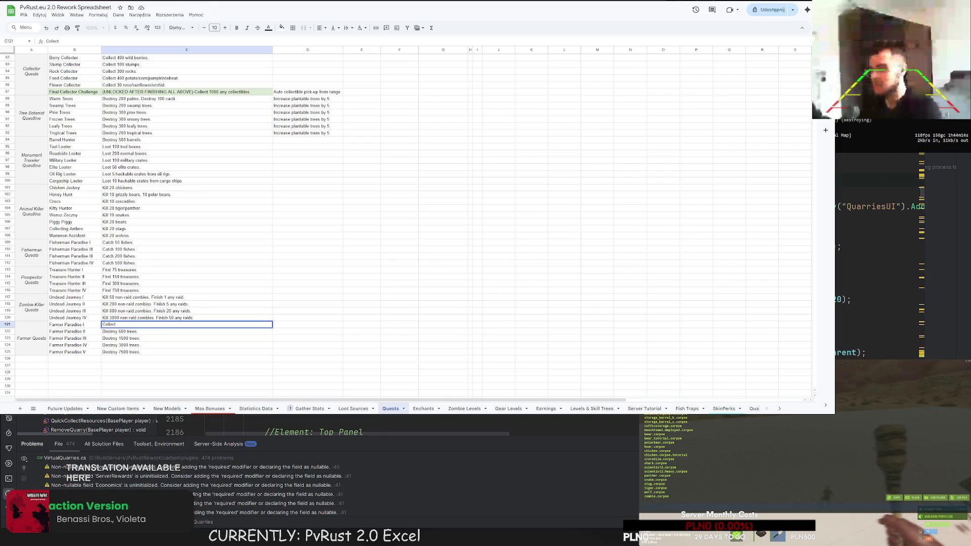
Step: Finish Farmer Paradise I's description as 'Collect 100 farmed plants'
text(100 plants.)
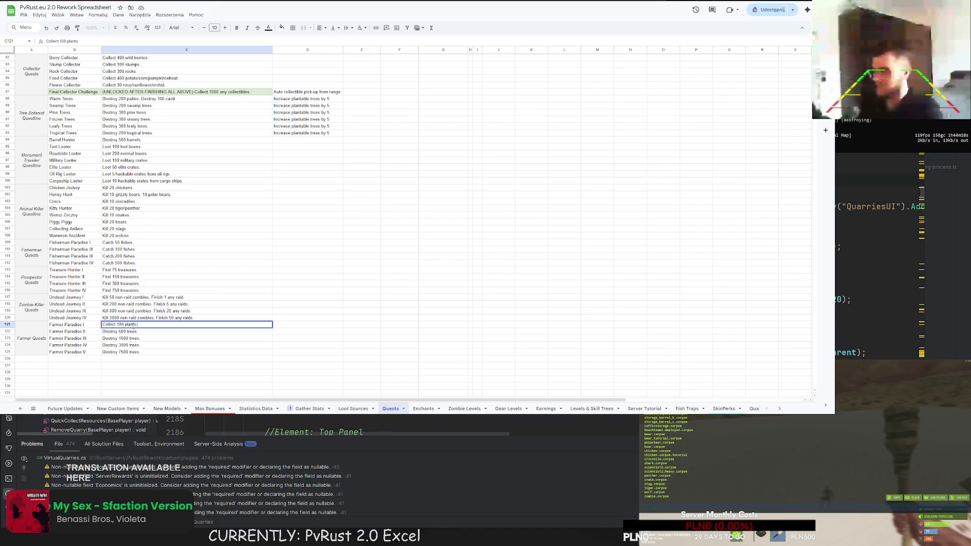
text(farmed)
key(Return)
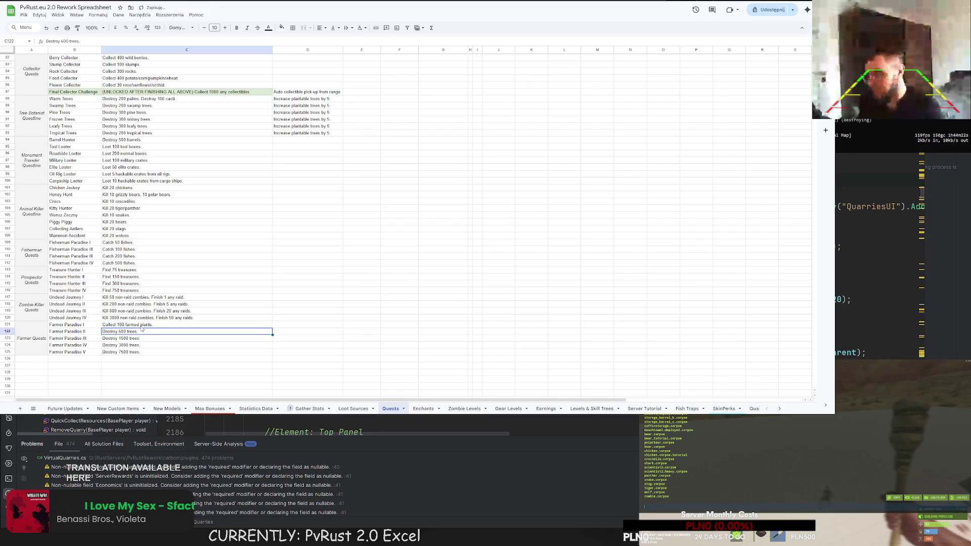
click(142, 326)
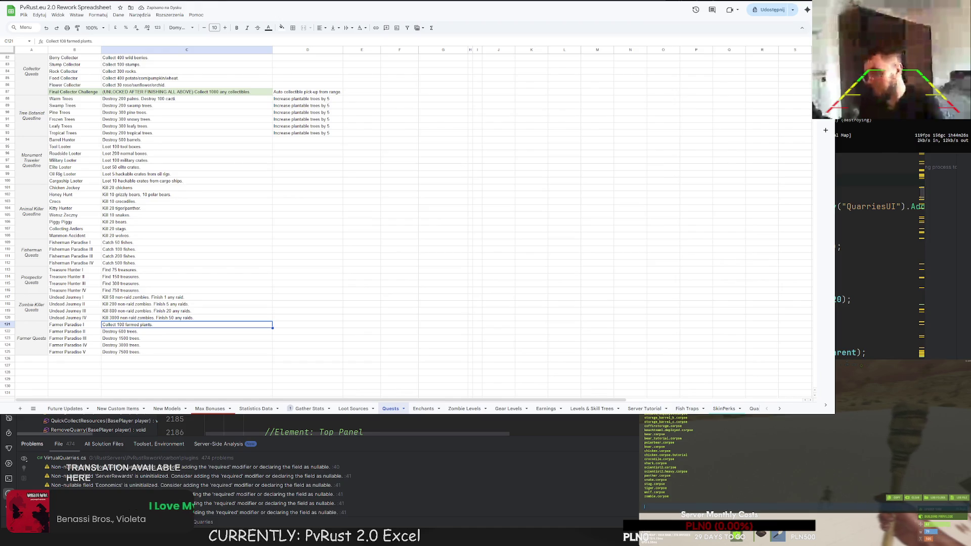
double_click(142, 324)
key(Return)
Step: Replace Farmer Paradise II's tree goal with collecting 324 farmed plants
double_click(136, 331)
drag(137, 331, 79, 332)
key(ctrl+v)
text(324)
key(Return)
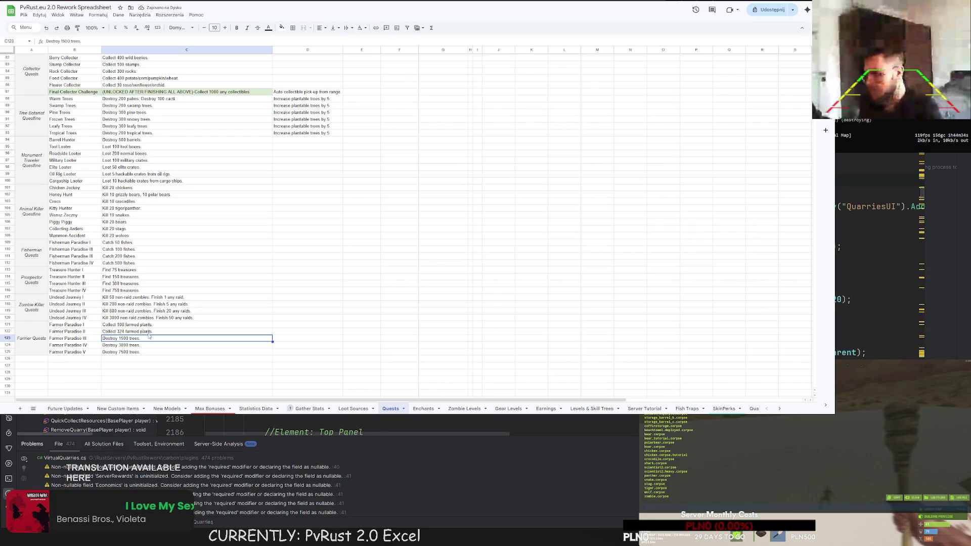
Step: Replace Farmer Paradise III's description with collecting 972 farmed plants
key(F2)
key(ctrl+a)
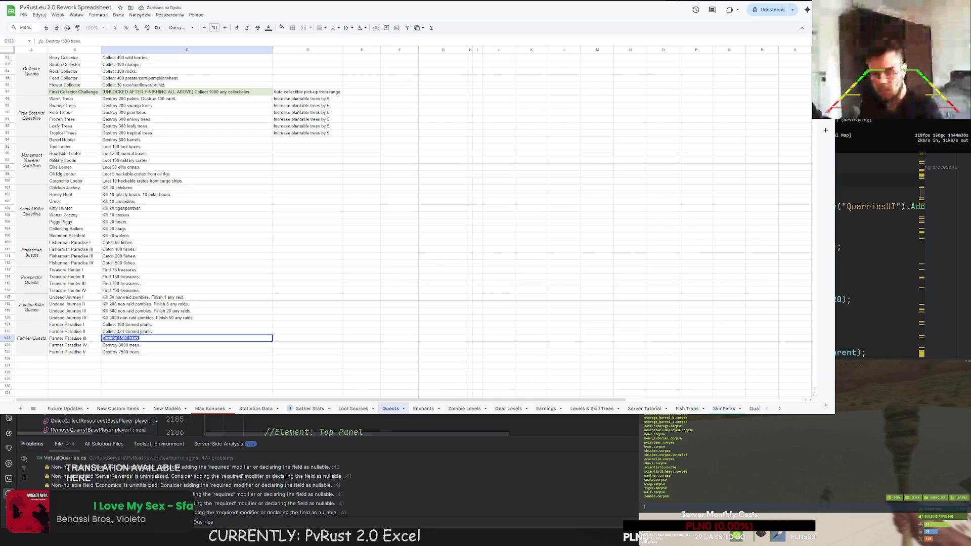
key(alt+Tab)
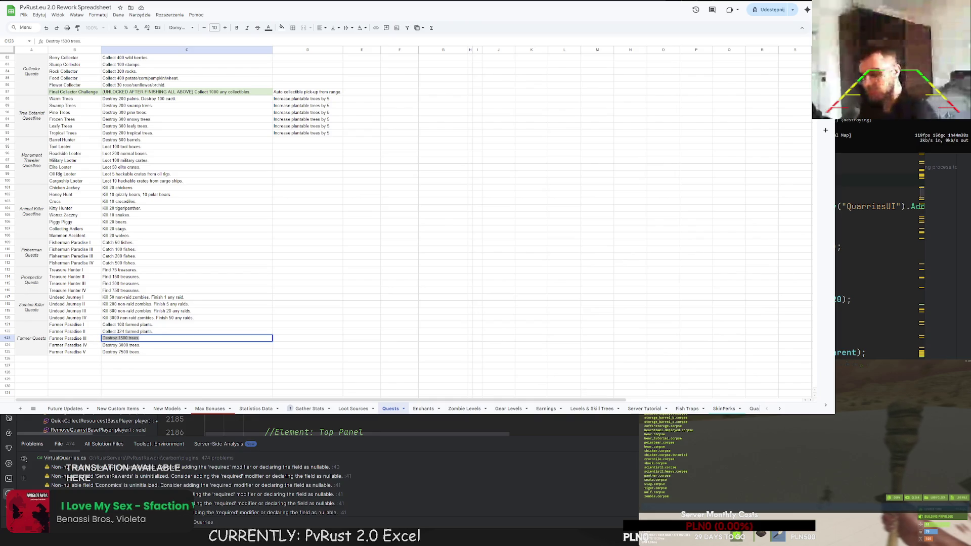
key(ctrl+v)
double_click(120, 338)
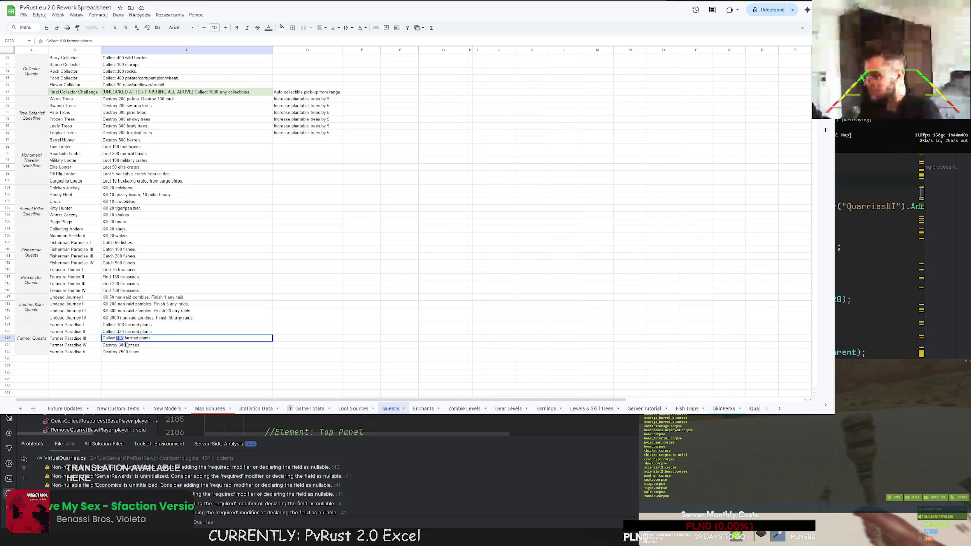
text(972)
key(Return)
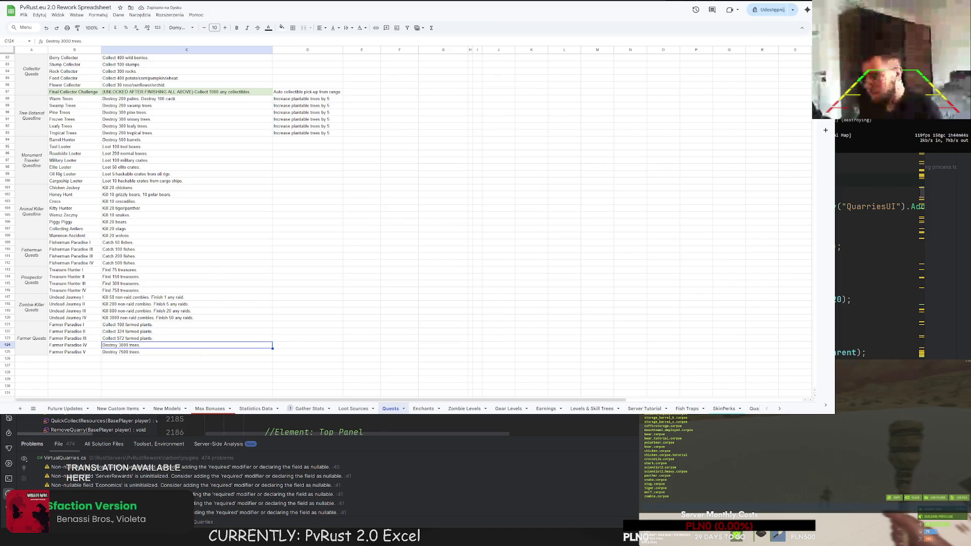
triple_click(142, 346)
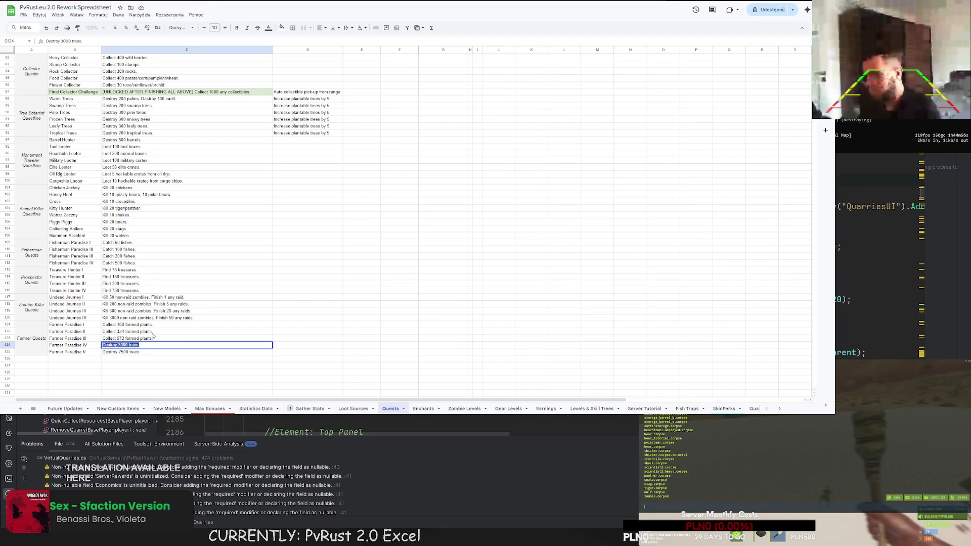
click(139, 345)
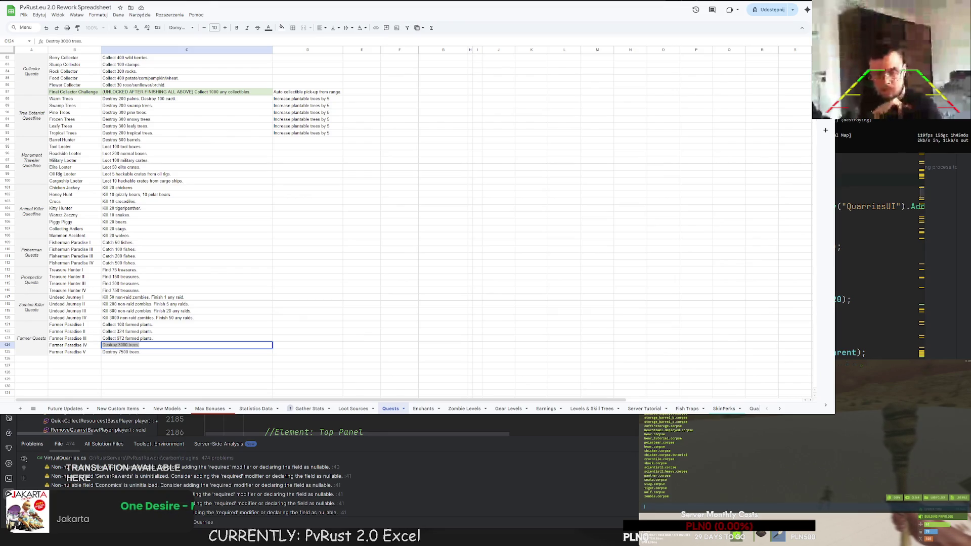
Step: Change the plant counts for tiers I–III to 72, 144 and 288
double_click(119, 324)
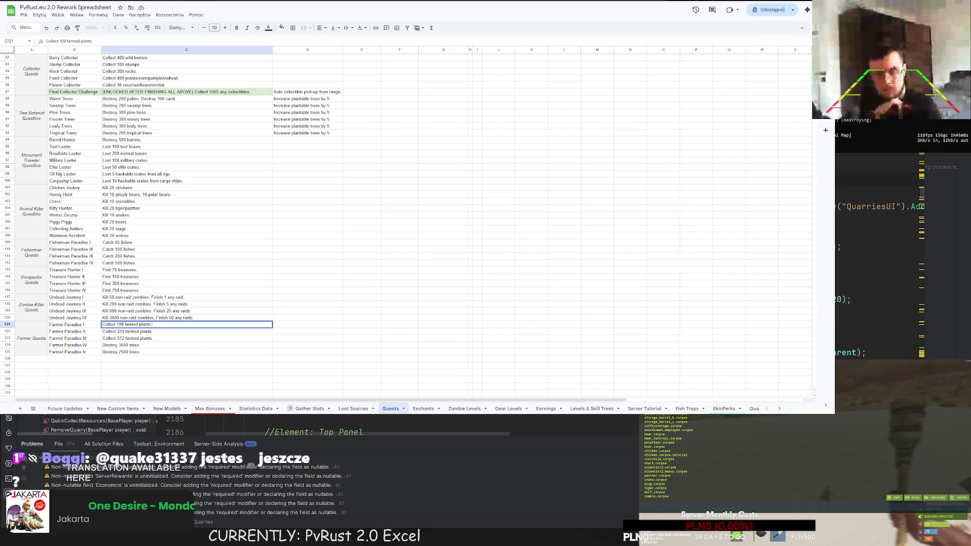
text(72)
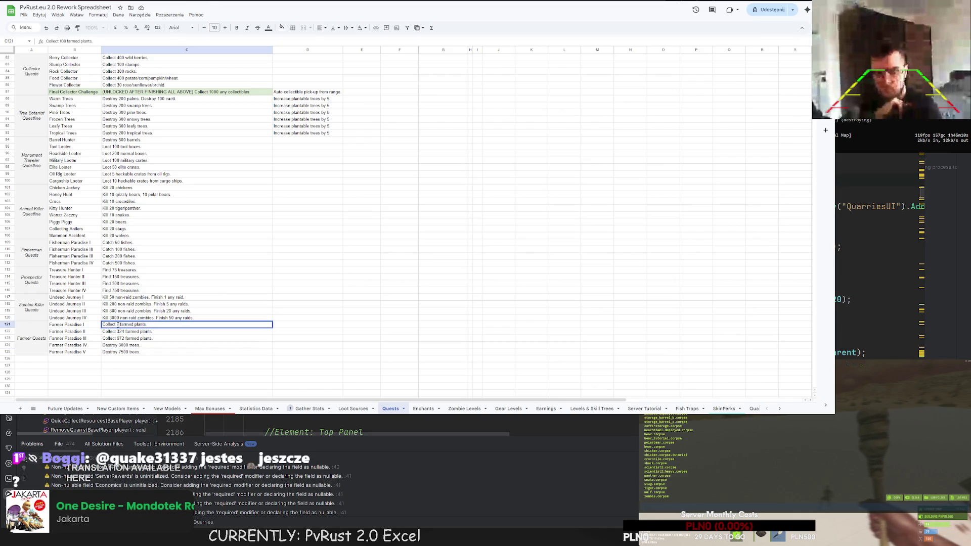
key(Return)
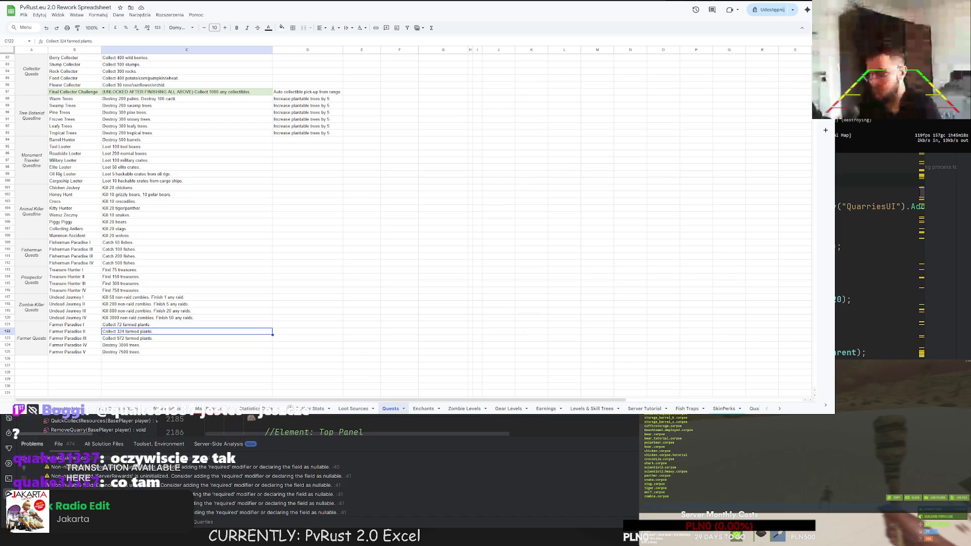
key(Return)
double_click(121, 331)
text(144)
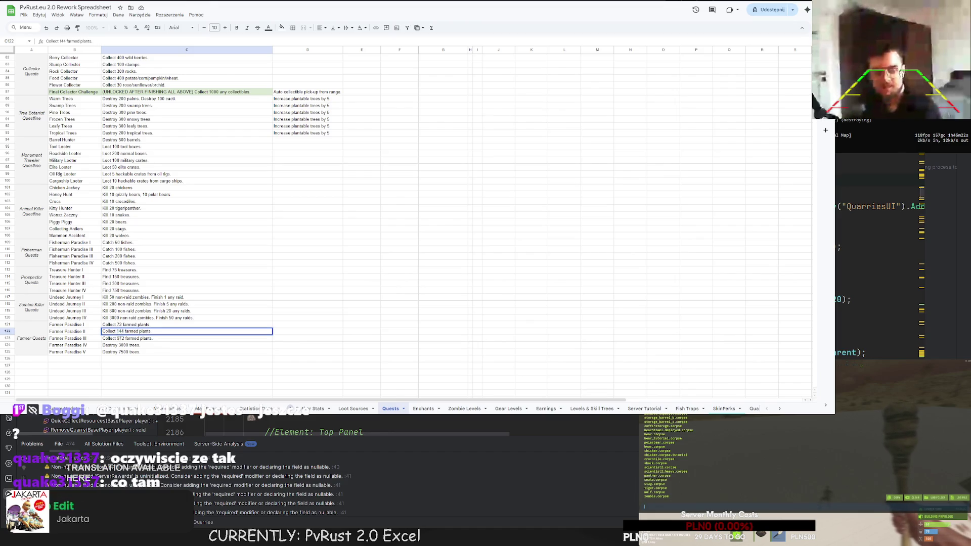
key(Return)
key(Return)
text(288)
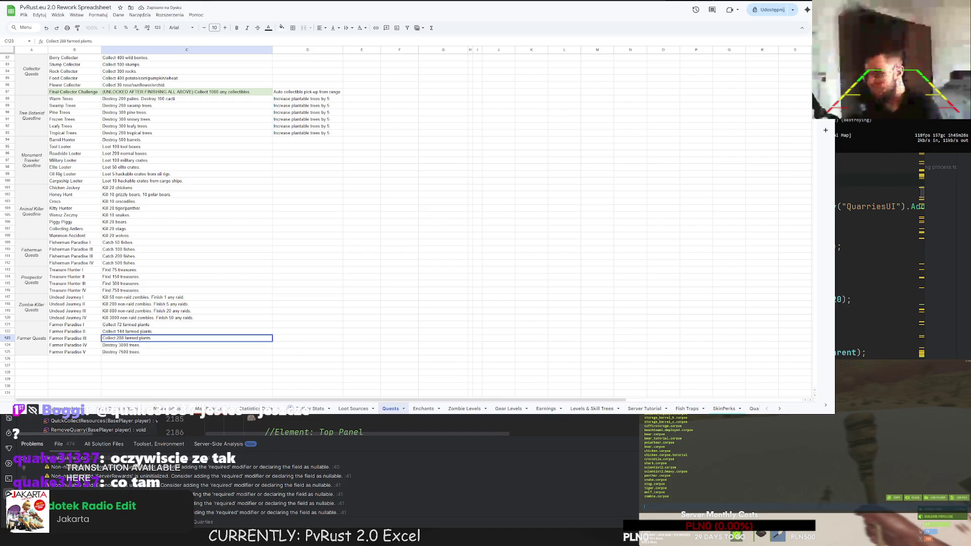
key(Return)
Step: Copy the farmed plants description from tier III into Farmer Paradise IV
key(Up)
key(Return)
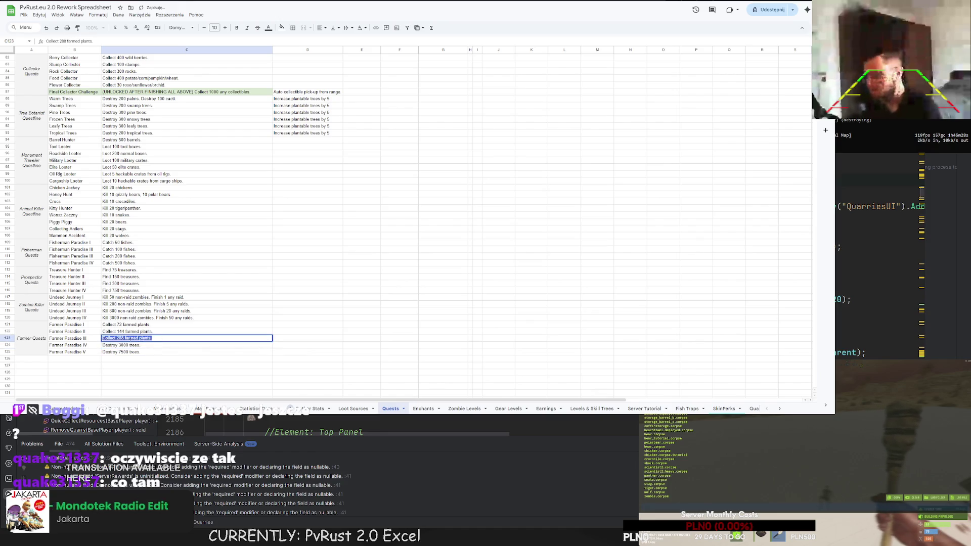
key(ctrl+c)
key(Return)
key(ctrl+v)
double_click(125, 346)
double_click(125, 346)
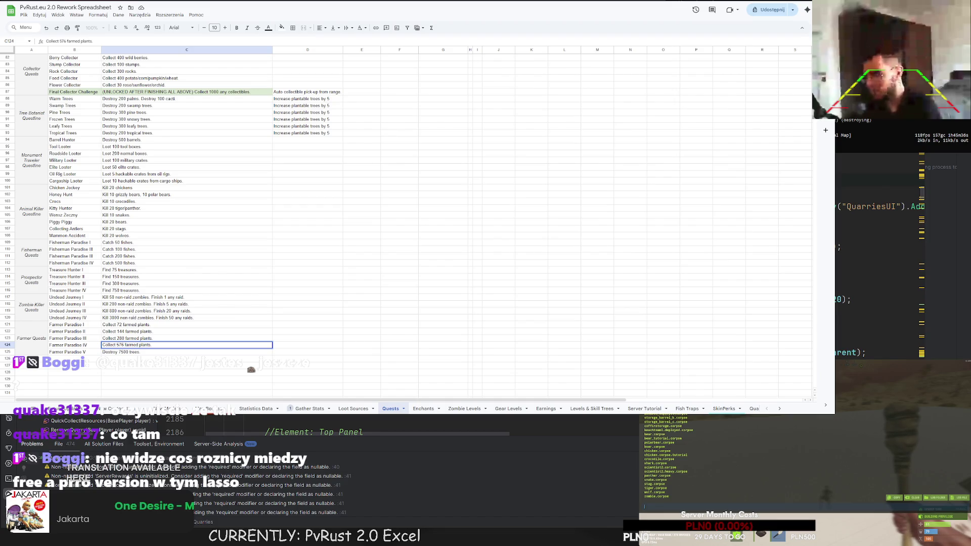
Step: Set tier III to 300, tier IV to 600, and tier V to 1500 farmed plants
click(125, 340)
double_click(120, 339)
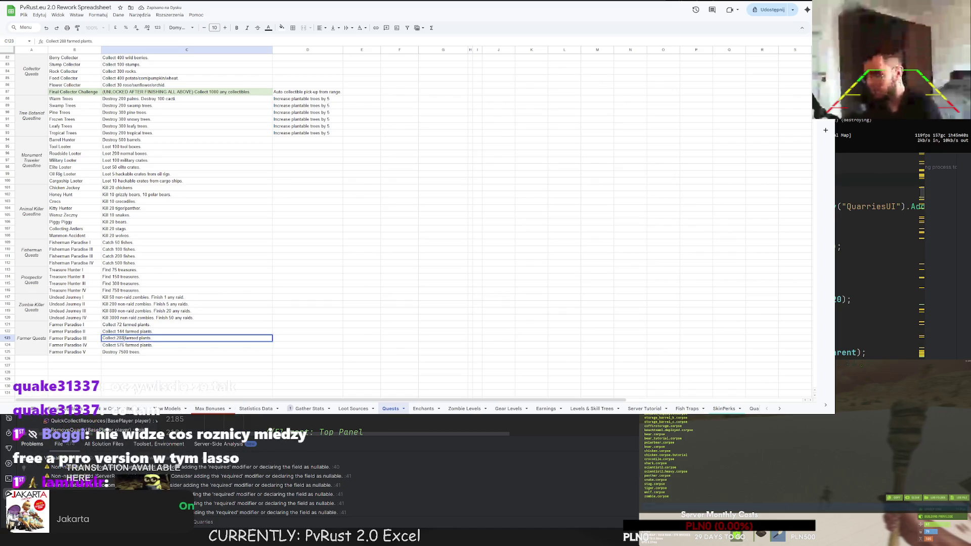
text(300)
key(Return)
double_click(121, 345)
text(600)
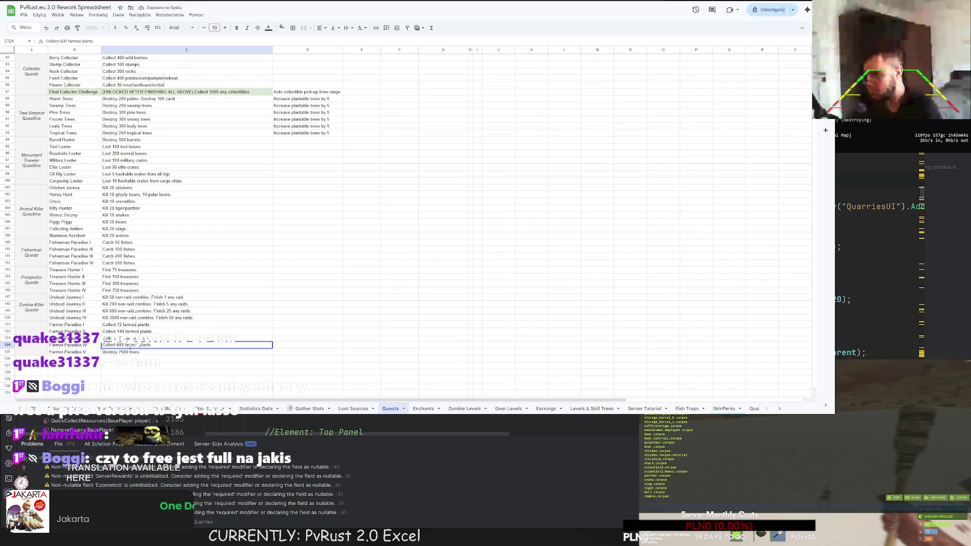
key(Return)
key(ctrl+d)
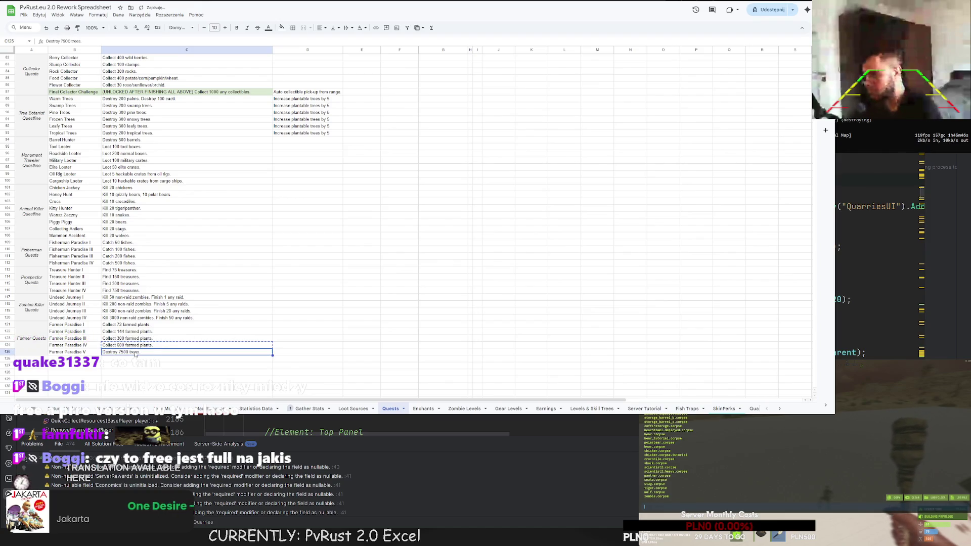
double_click(121, 354)
text(1500)
key(Return)
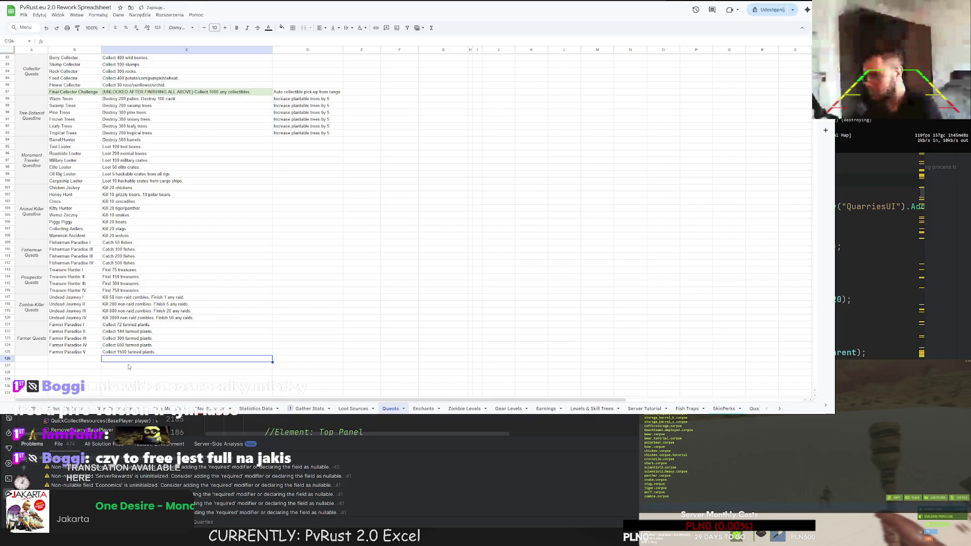
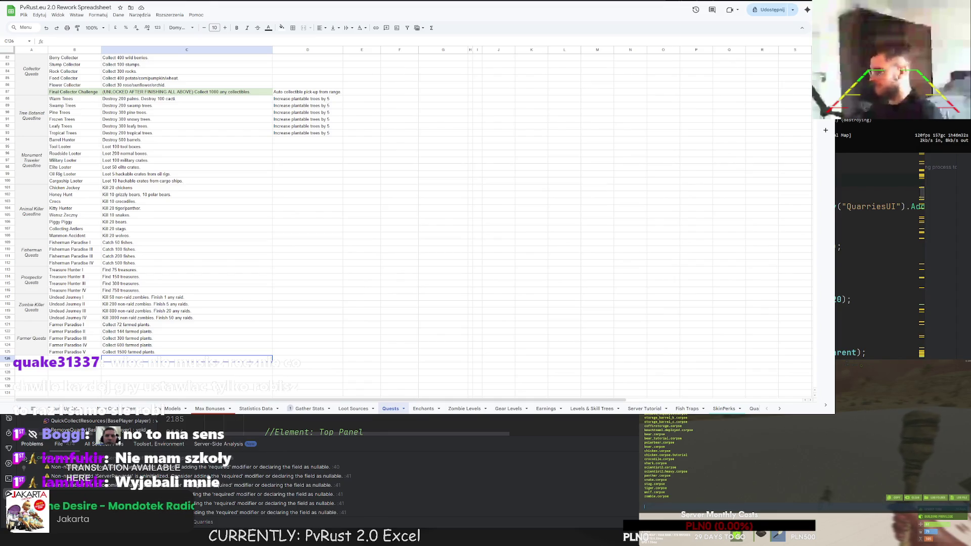
Step: Duplicate the Farmer Quests block into the empty rows beneath it
scroll(326, 310, up, 10)
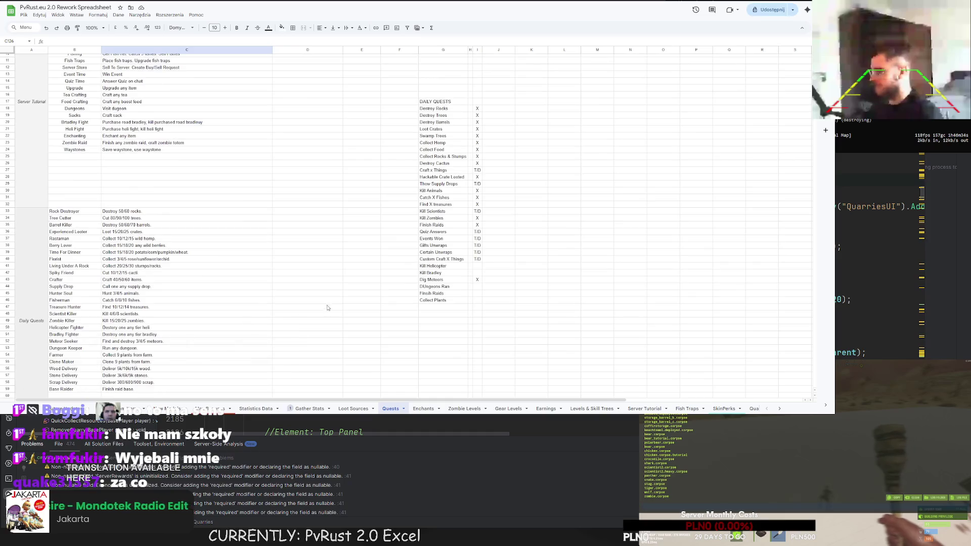
click(488, 294)
scroll(334, 302, down, 11)
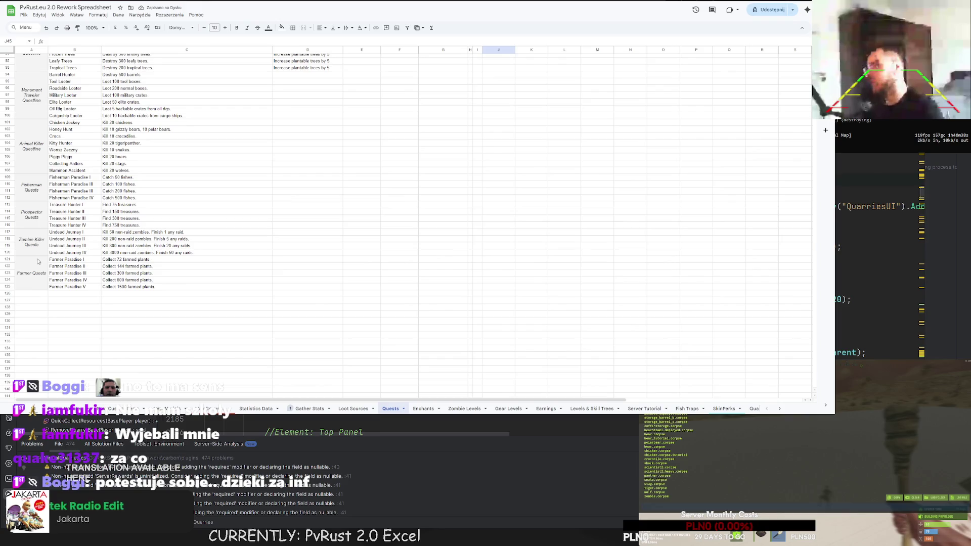
drag(37, 261, 136, 287)
key(ctrl+c)
click(32, 294)
key(ctrl+v)
click(51, 296)
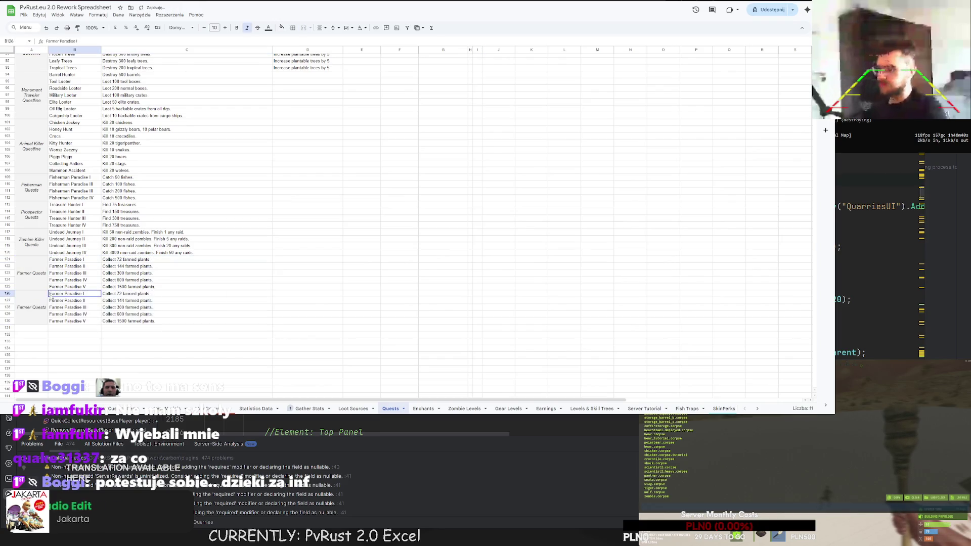
Step: Rename the copied block's group label to Raider Quests
double_click(30, 310)
double_click(31, 294)
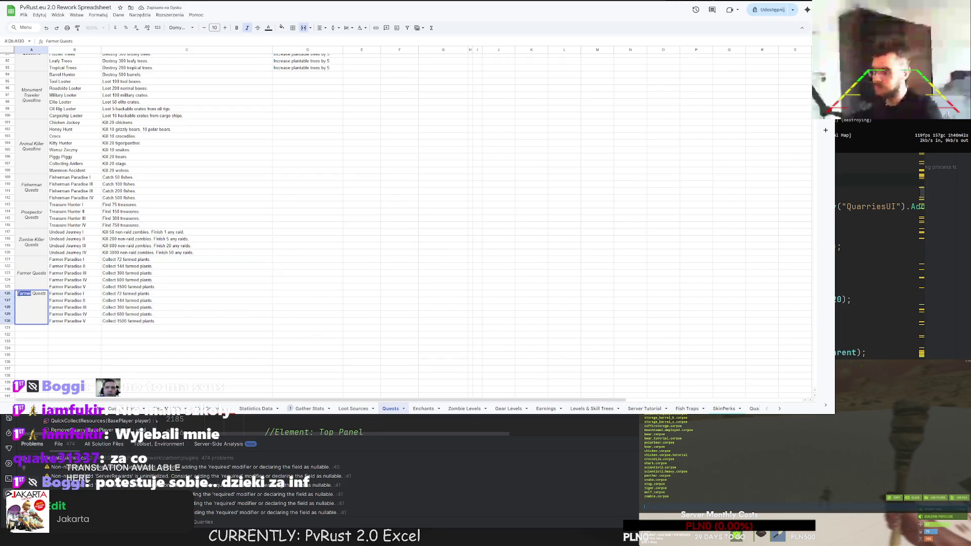
text(Raider)
click(41, 301)
right_click(40, 301)
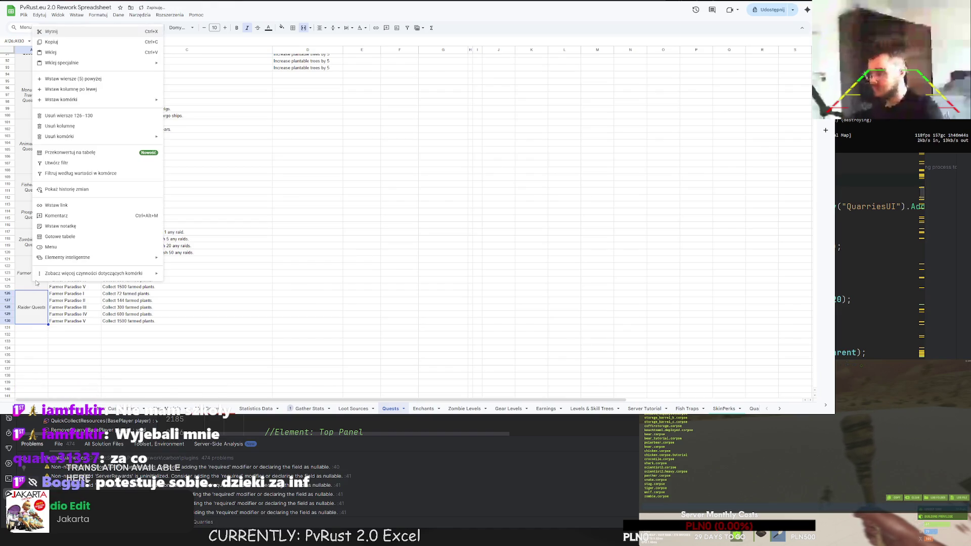
key(Escape)
Step: Rename the first three copied tiers to Base Raider I, II and III
double_click(74, 293)
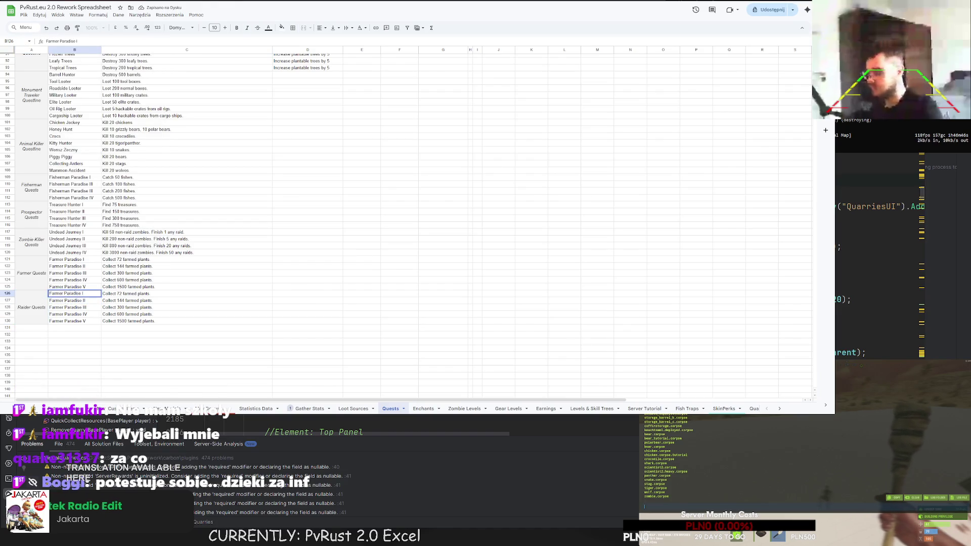
drag(82, 294, 37, 292)
text(Base)
text( Raider)
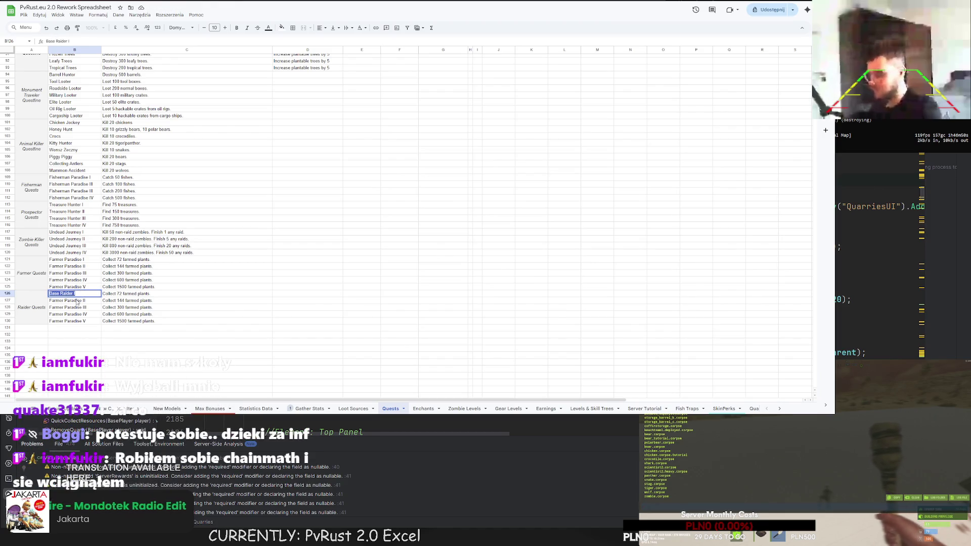
key(Return)
text(Base Raider)
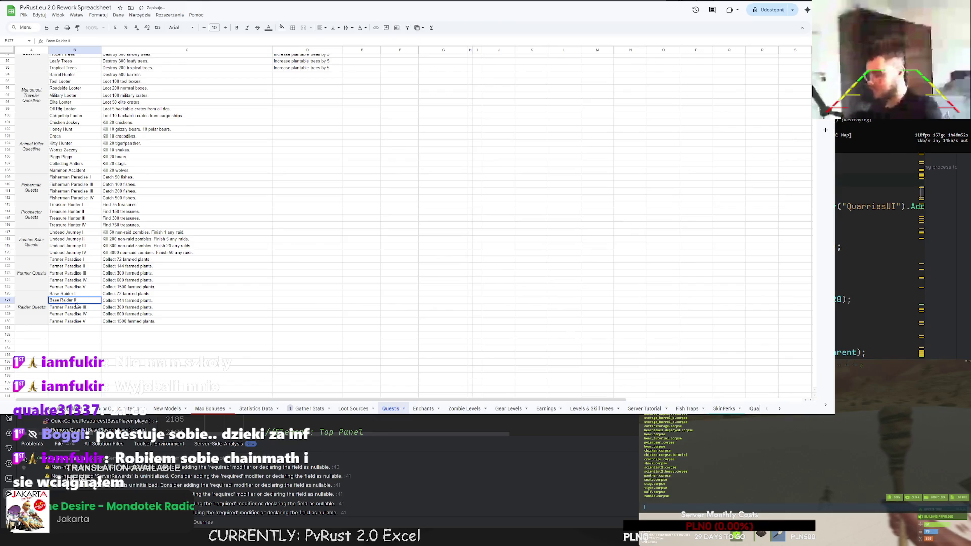
key(Return)
text(Base Raider II)
key(Return)
Step: Name the last two tiers Base Raider IV and Base Raider V
text(Base Raider I)
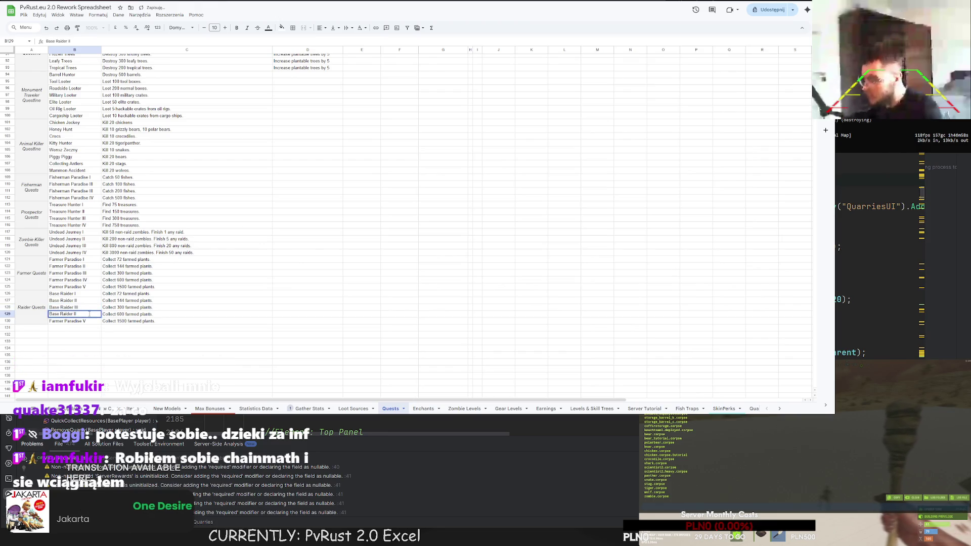
text(V)
key(Return)
key(ctrl+v)
key(Return)
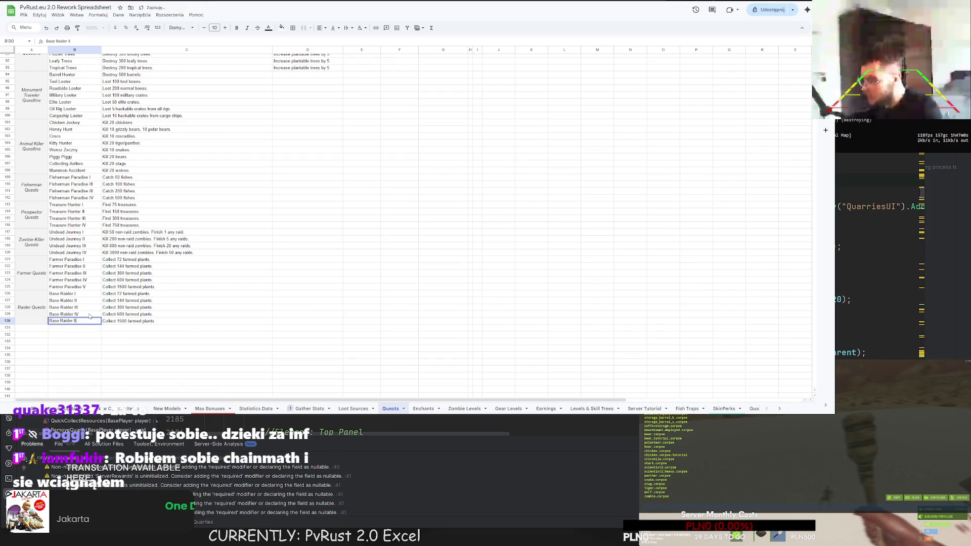
key(BackSpace)
key(BackSpace)
text(V)
key(Return)
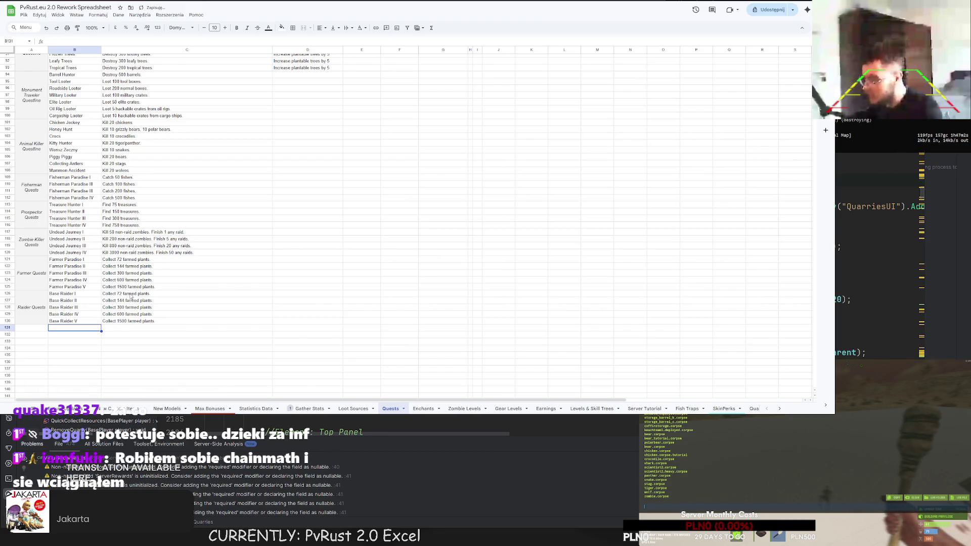
click(129, 294)
Step: Fill C126:C130 with Finish 5 easy, normal, hard, expert and nightmare raids
text(Finish)
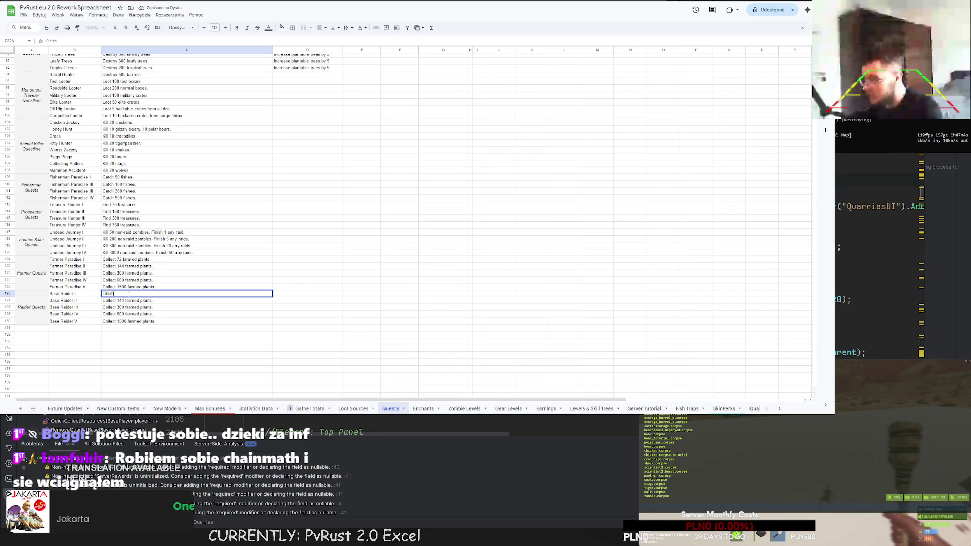
text( 5 easy raids.)
key(Return)
text(Finish 5 normal rai)
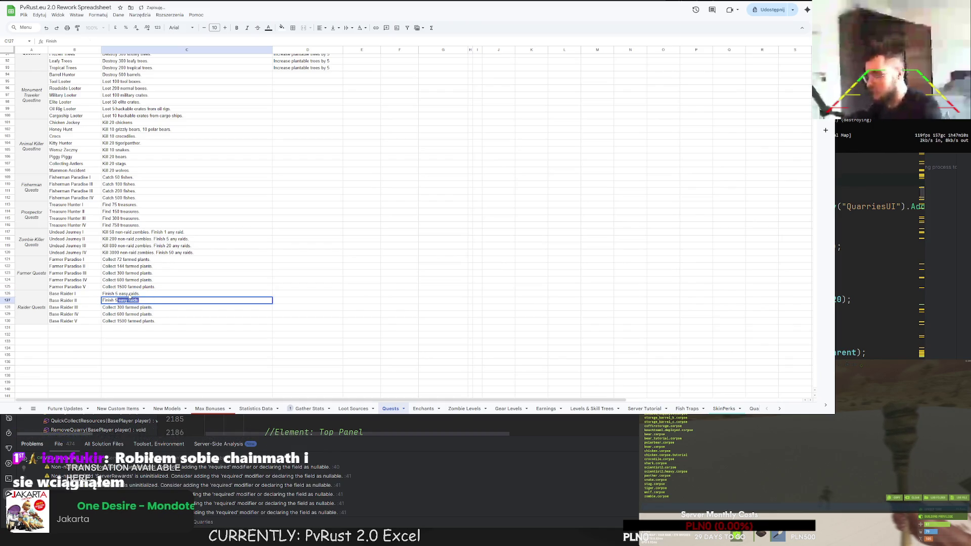
text(ds.)
key(Return)
text(Finish 5 hard r)
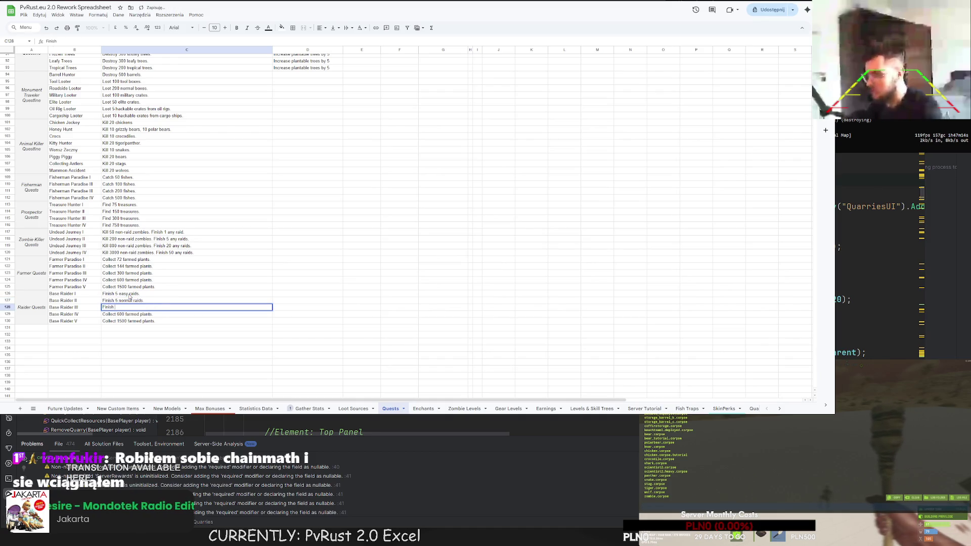
text(aids.)
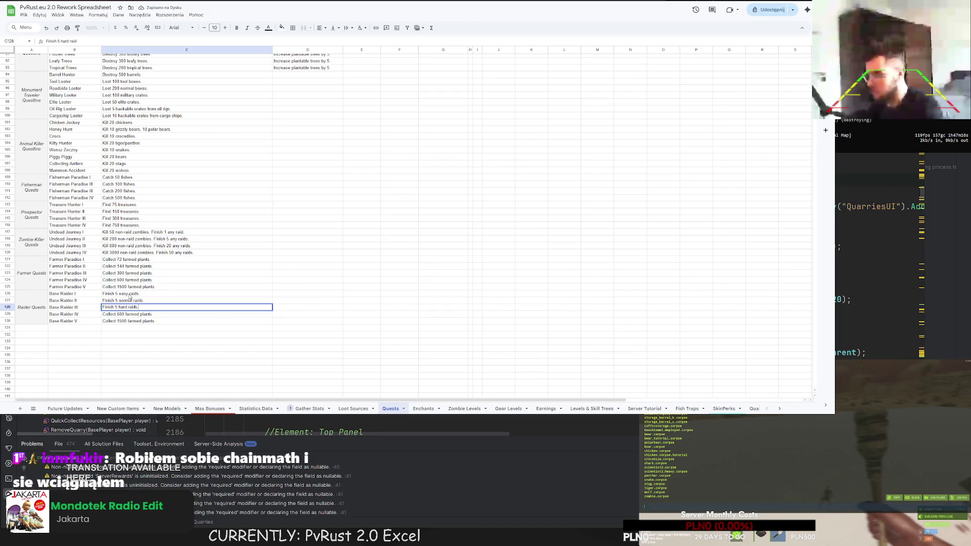
key(Return)
text(Finish)
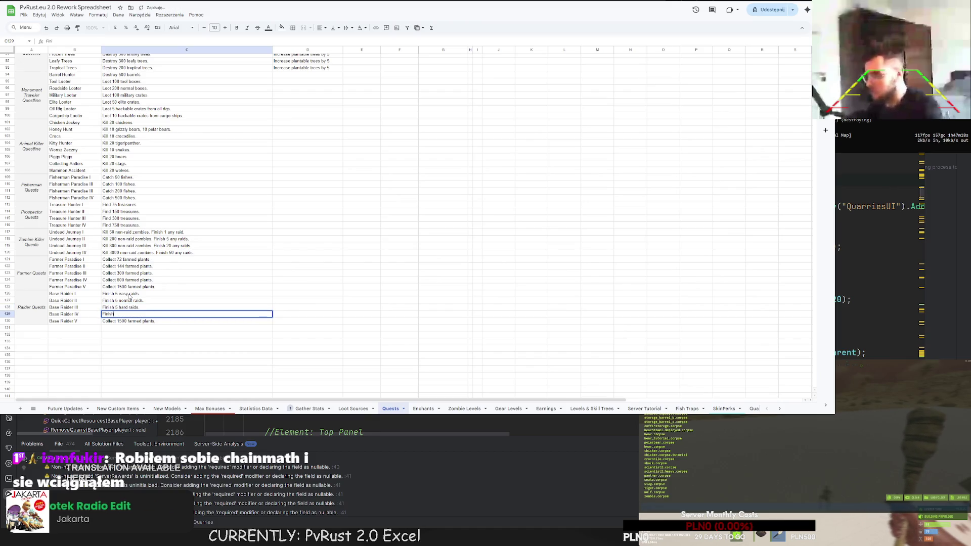
text( 5 expert raids.)
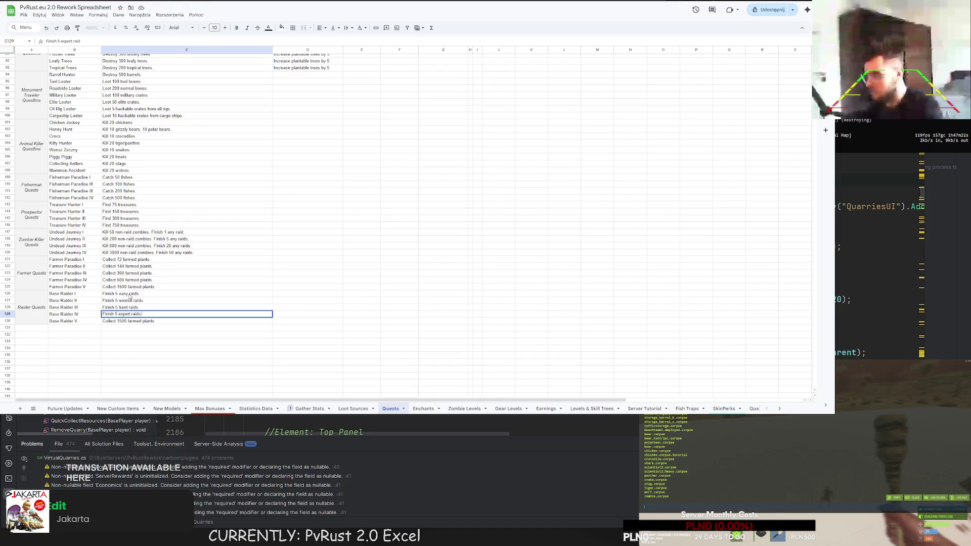
key(Return)
text(Fi)
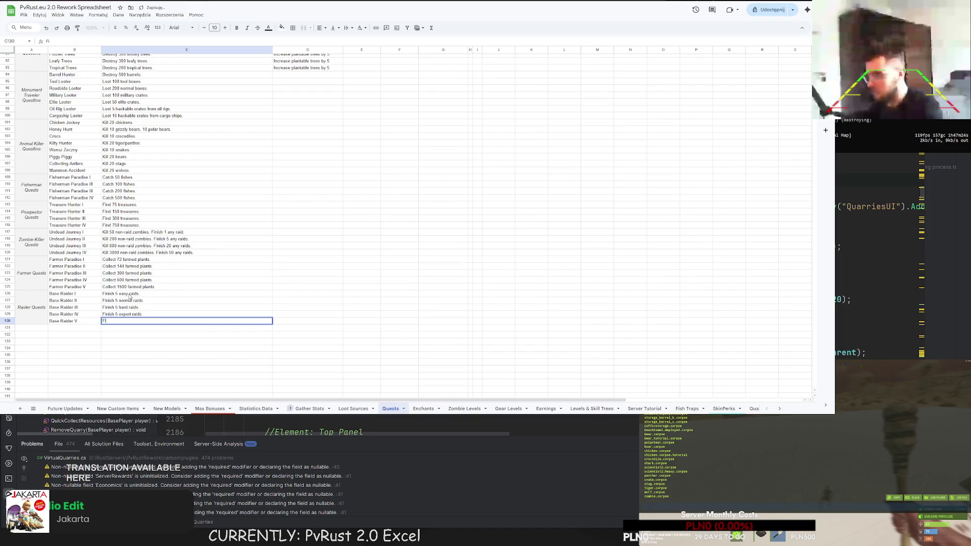
text(nish 5 nightmare raids.)
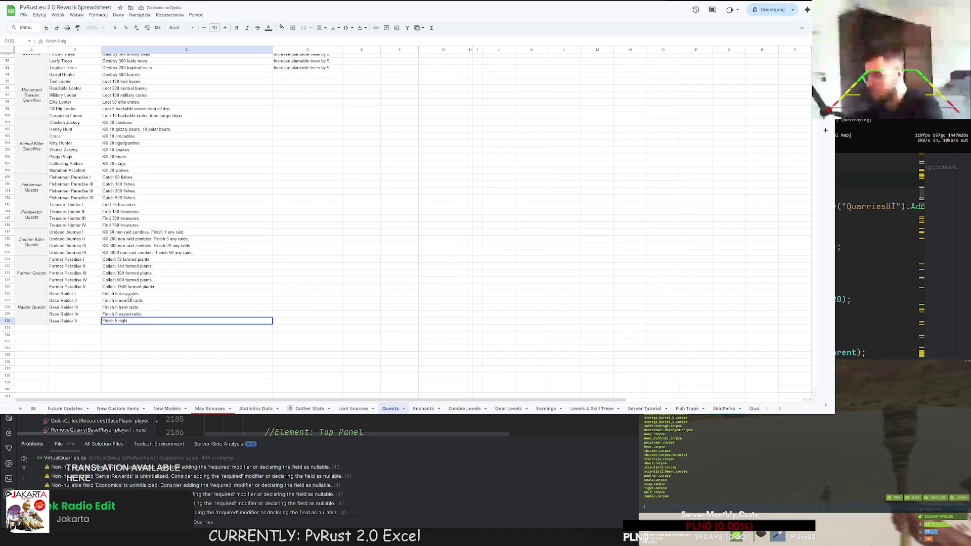
key(Return)
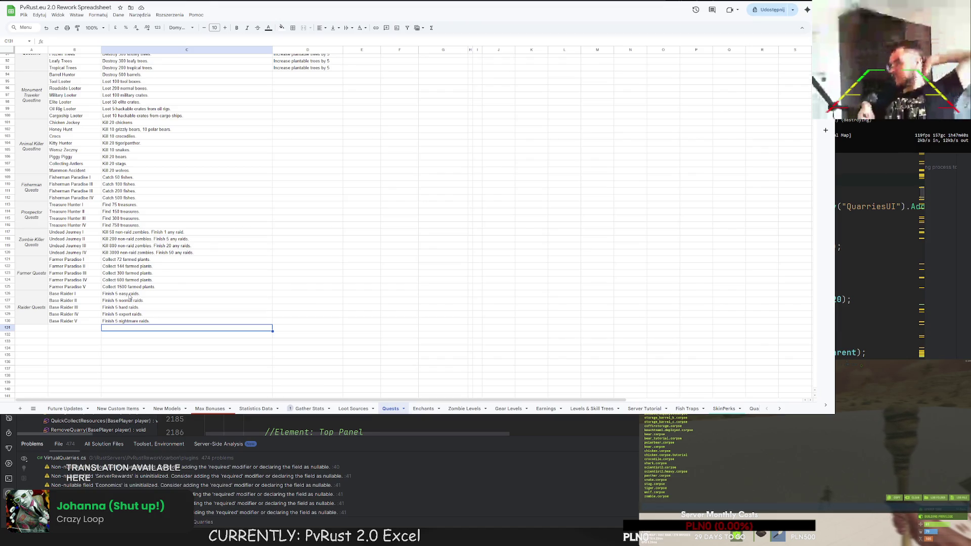
Step: Mark Finish Raids as done with an X in the daily quests list
scroll(126, 293, up, 10)
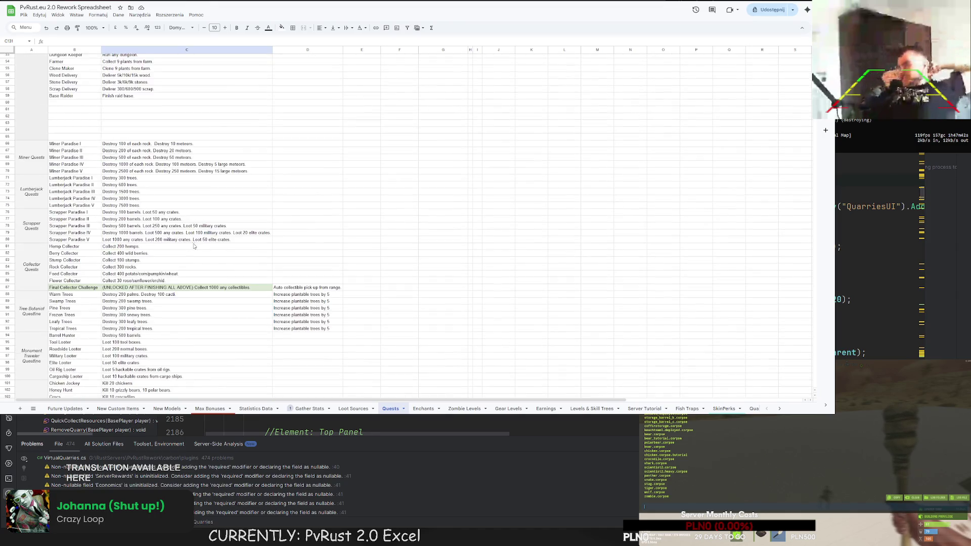
click(475, 195)
text(X)
click(532, 209)
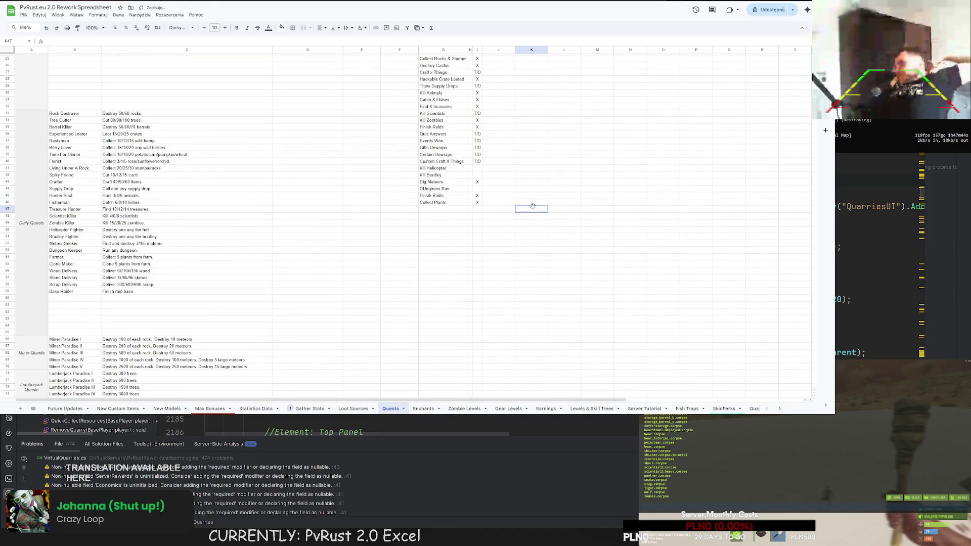
Step: Copy the Raider Quests block A126:C130 and paste a duplicate at A131
scroll(304, 203, down, 10)
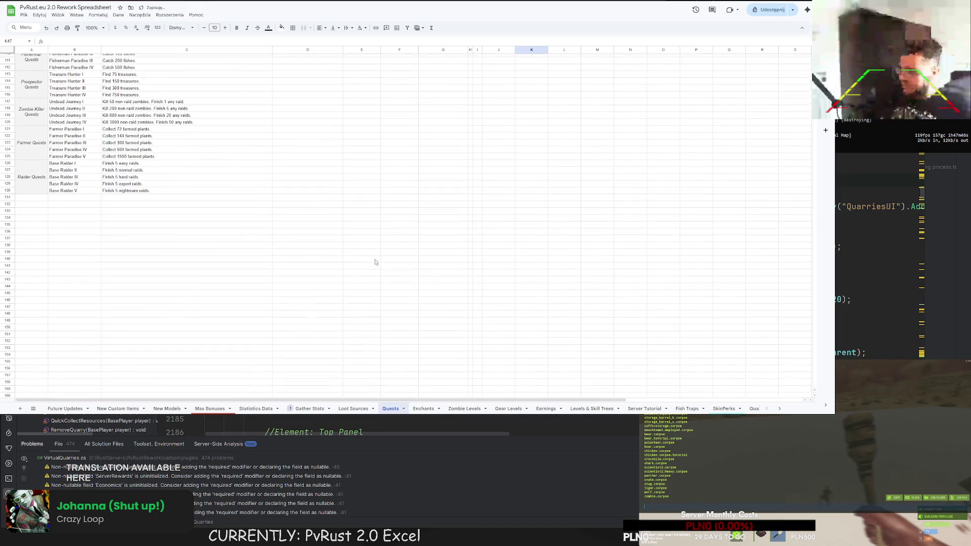
drag(31, 167, 146, 189)
key(ctrl+c)
click(32, 198)
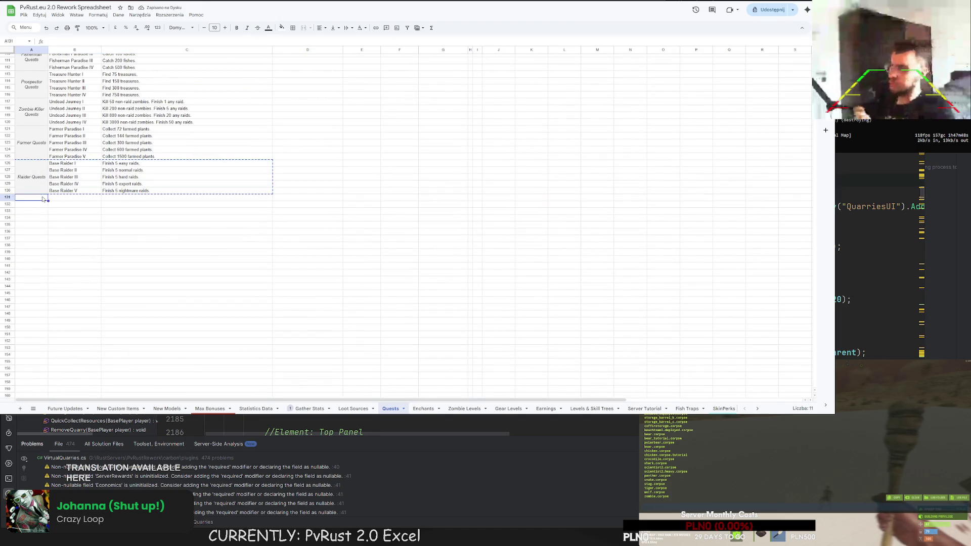
key(ctrl+v)
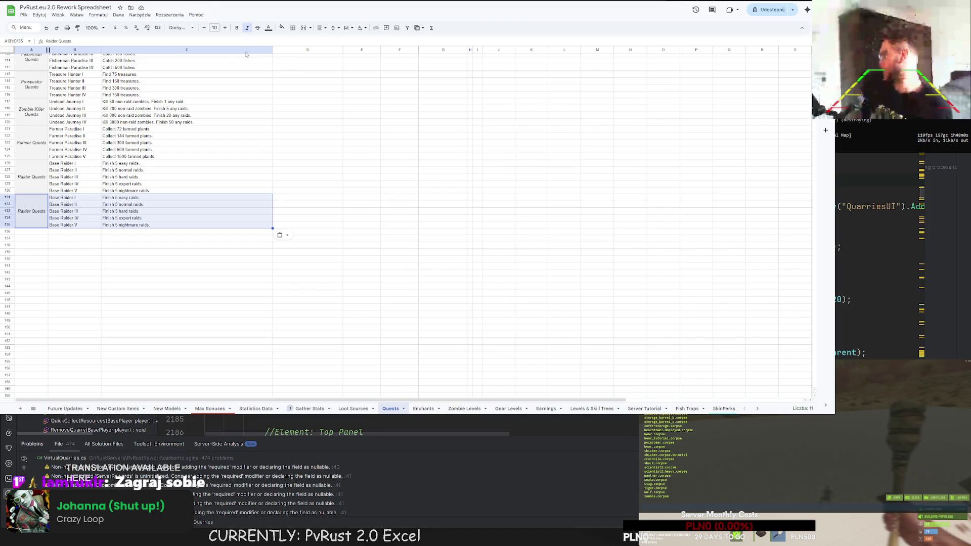
key(alt+Tab)
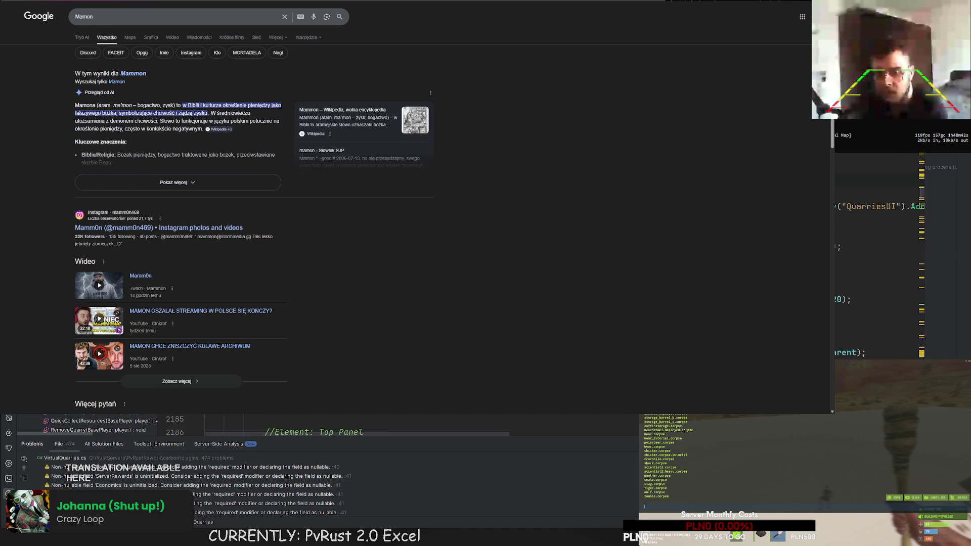
key(ctrl+Tab)
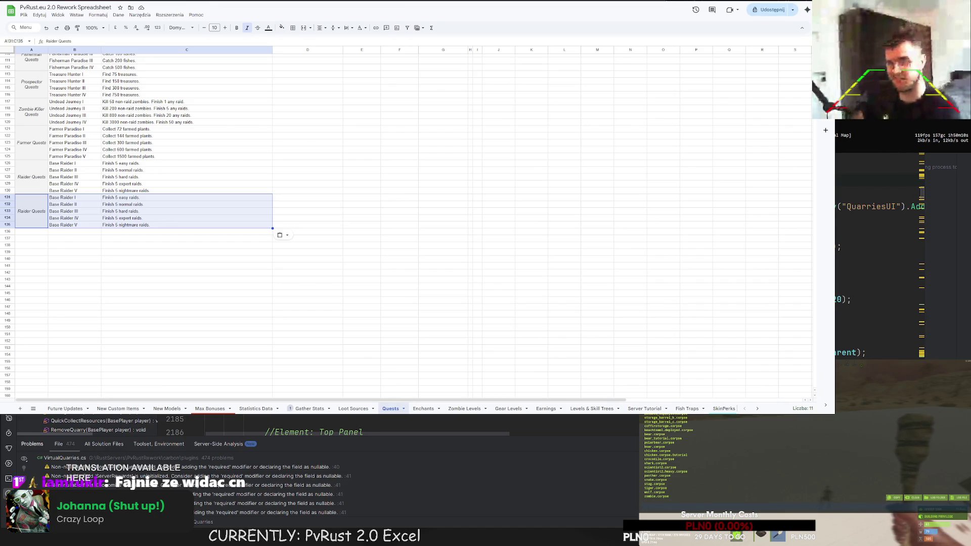
Step: Set the number of digits to 3 and start a flash anzan round
key(ctrl+Tab)
click(279, 246)
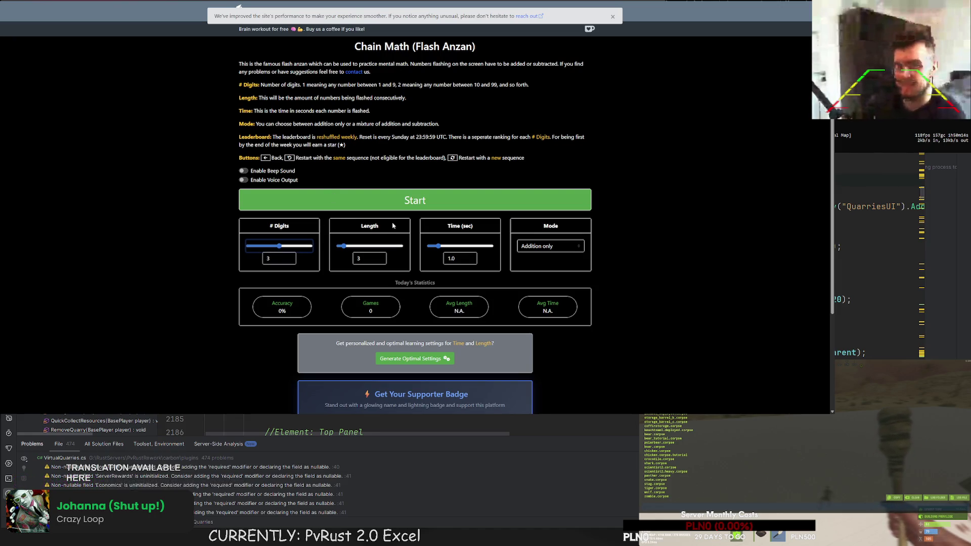
click(408, 202)
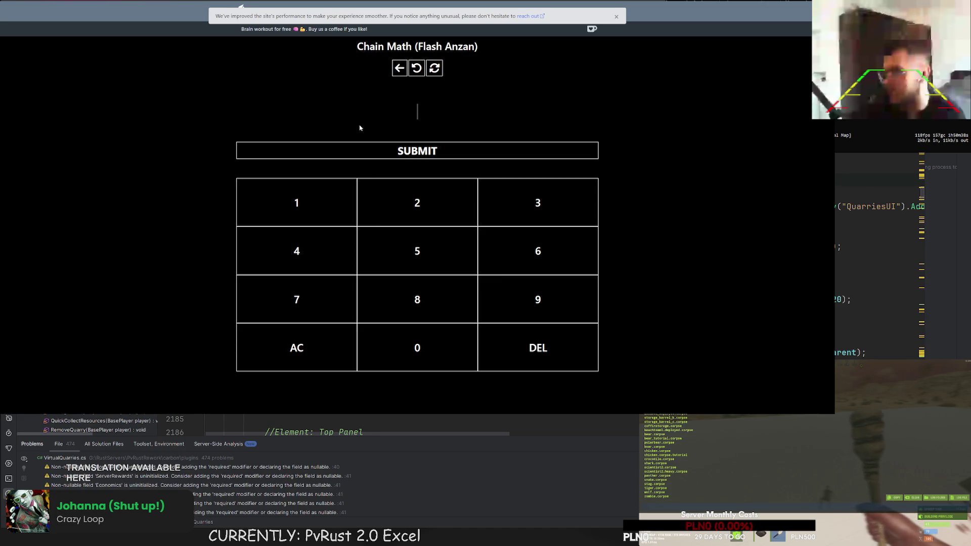
Step: Submit 1,542 as the answer, then go to the settings page
click(304, 213)
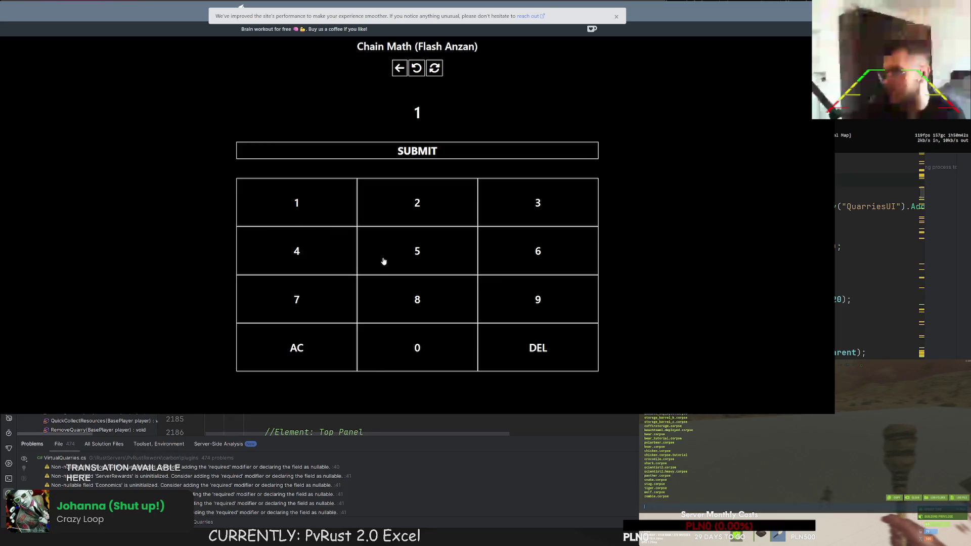
click(382, 259)
click(322, 256)
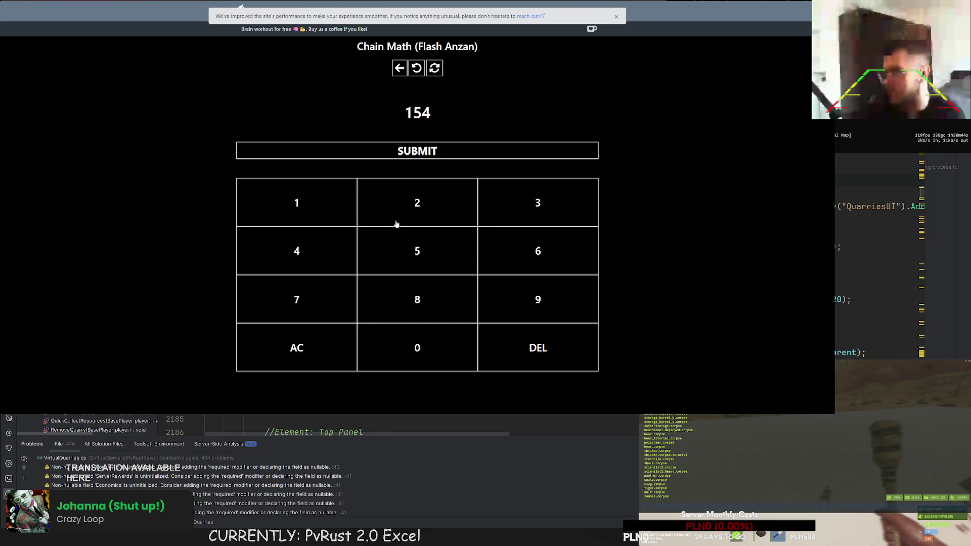
click(406, 203)
click(422, 154)
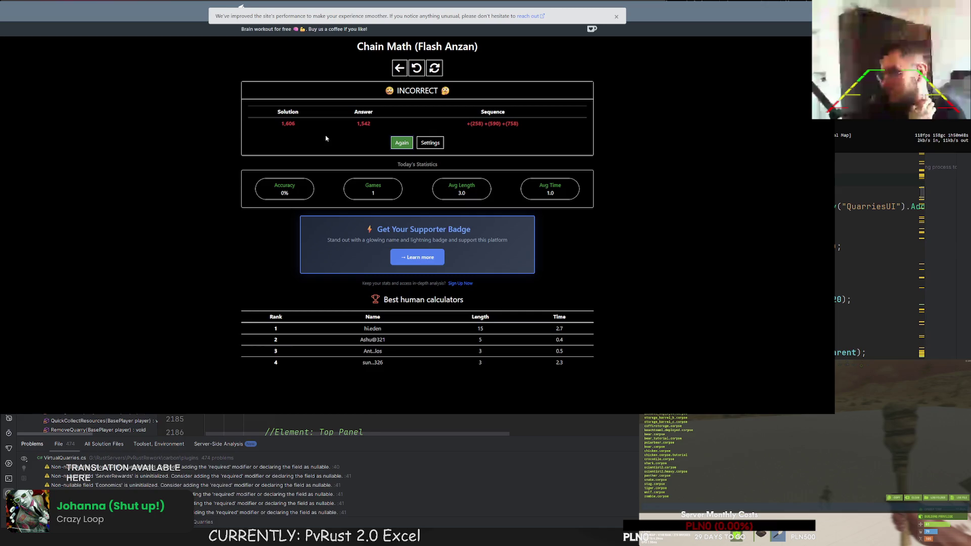
click(430, 143)
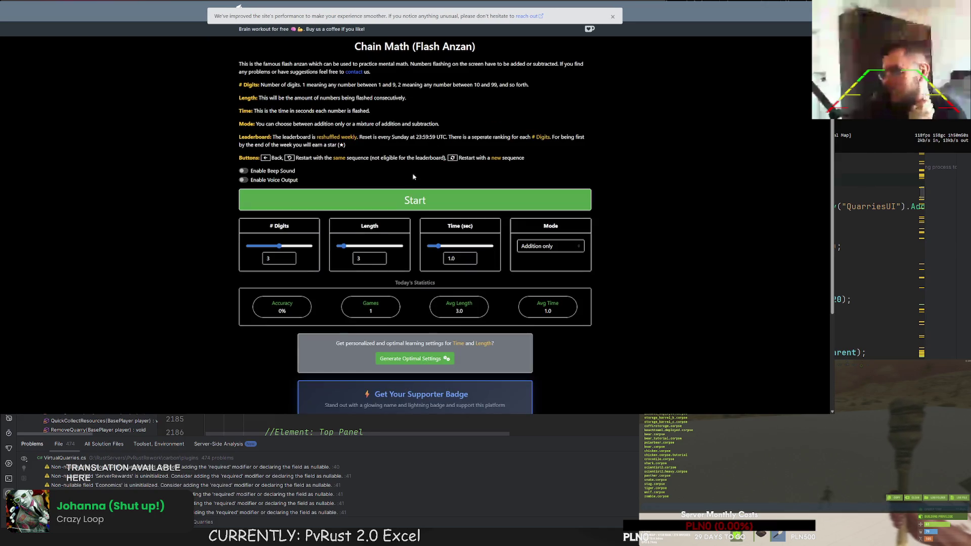
Step: Lower the digits to 2, start a round and submit the answer 173
click(274, 248)
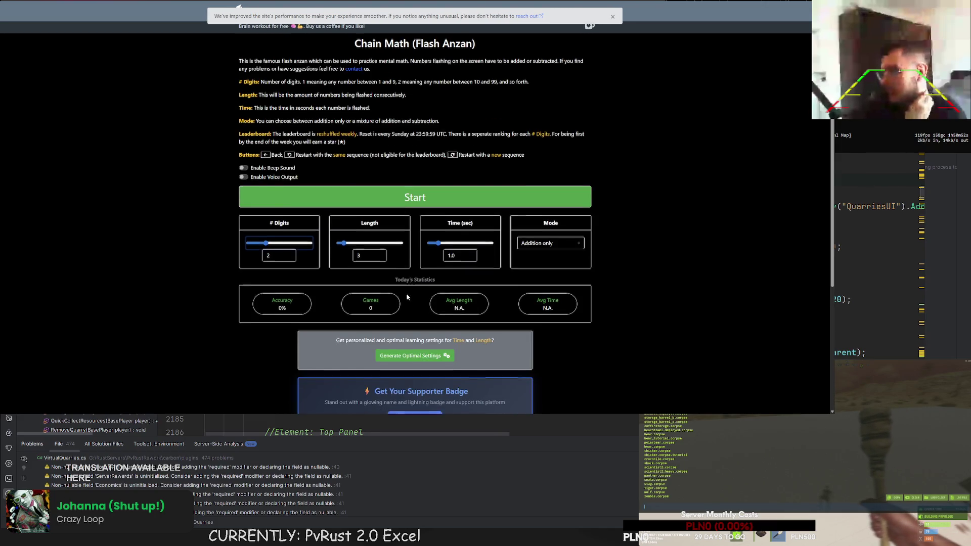
scroll(413, 272, down, 2)
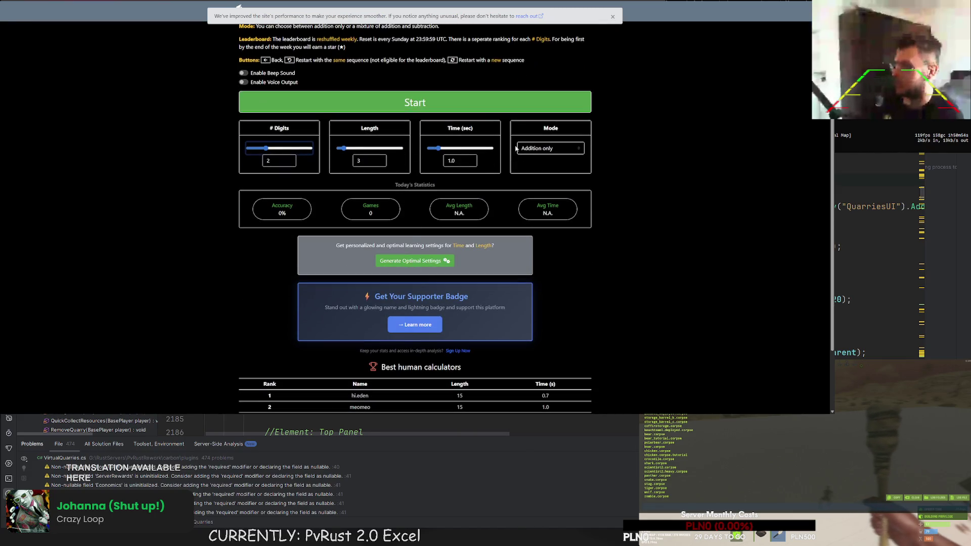
click(466, 105)
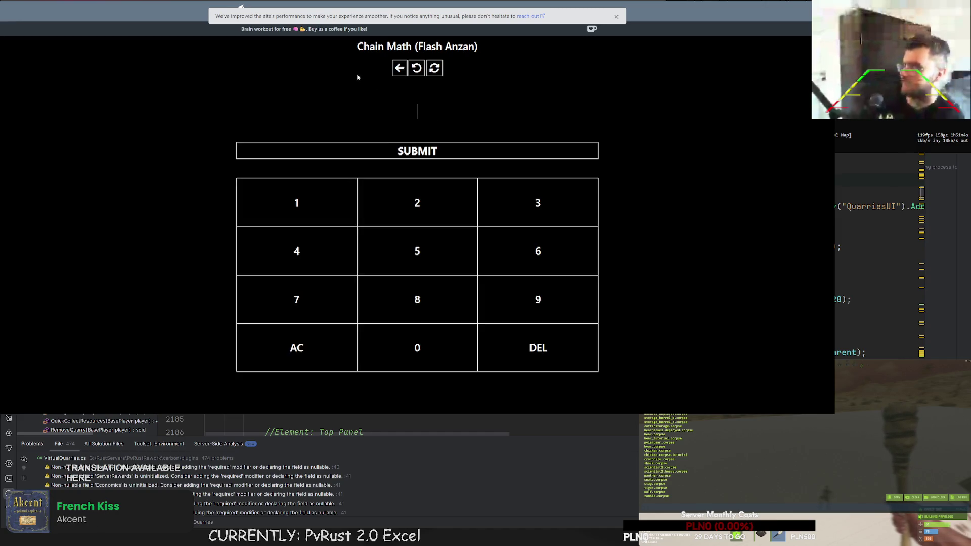
click(302, 213)
click(298, 299)
click(535, 211)
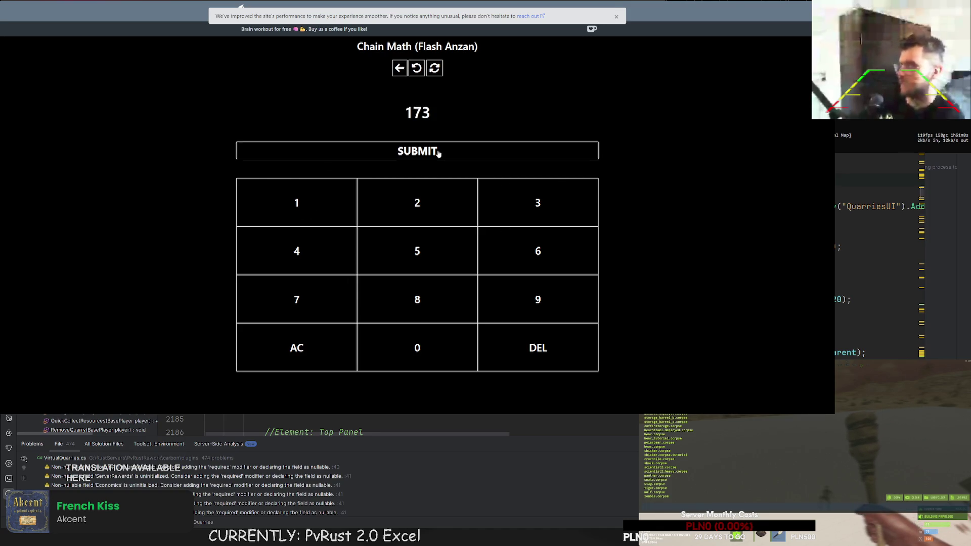
click(439, 153)
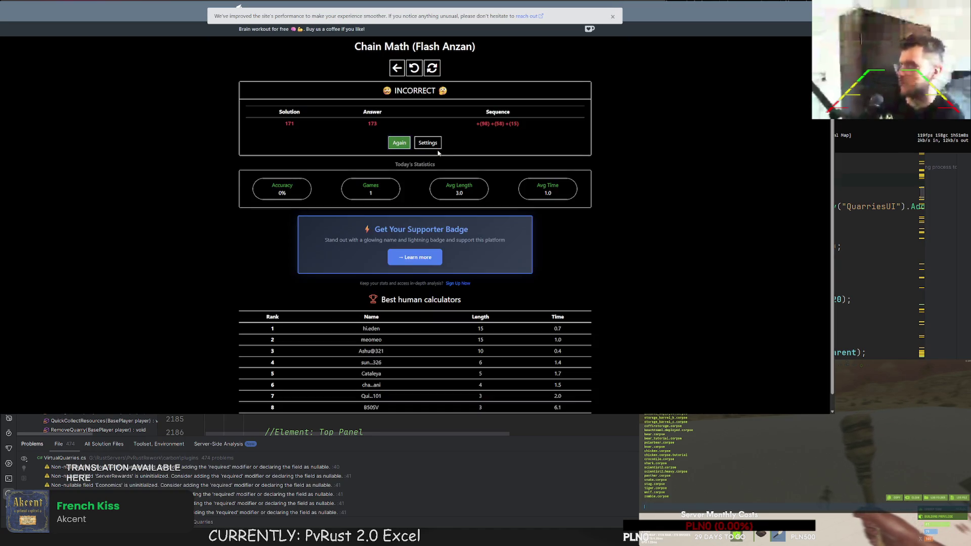
Step: Play two more rounds, submitting the answers 142 and 167
click(402, 146)
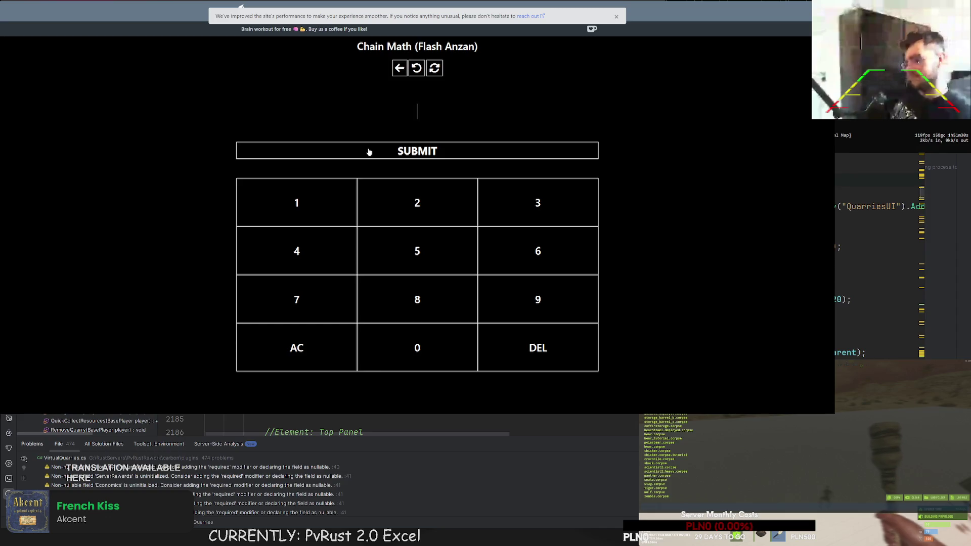
click(323, 218)
click(318, 261)
click(406, 217)
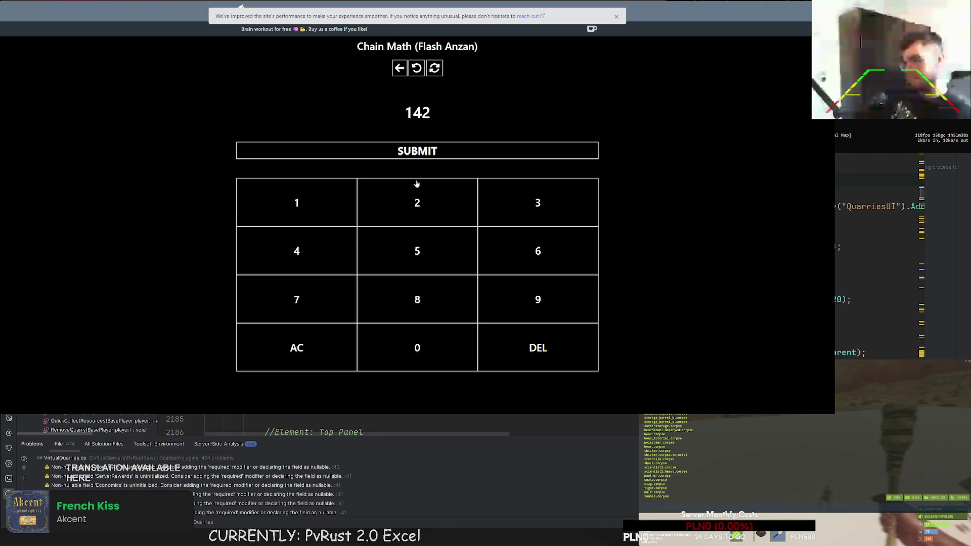
click(420, 155)
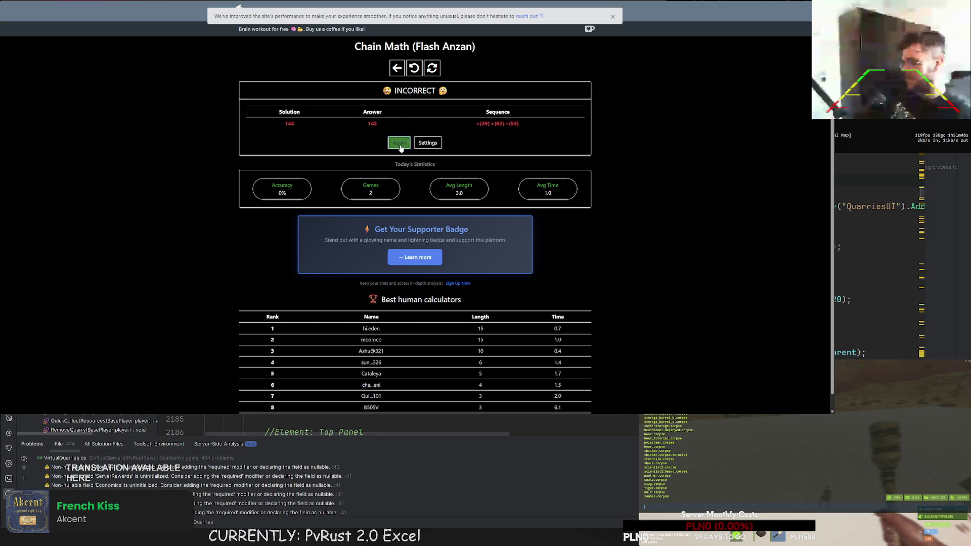
click(400, 145)
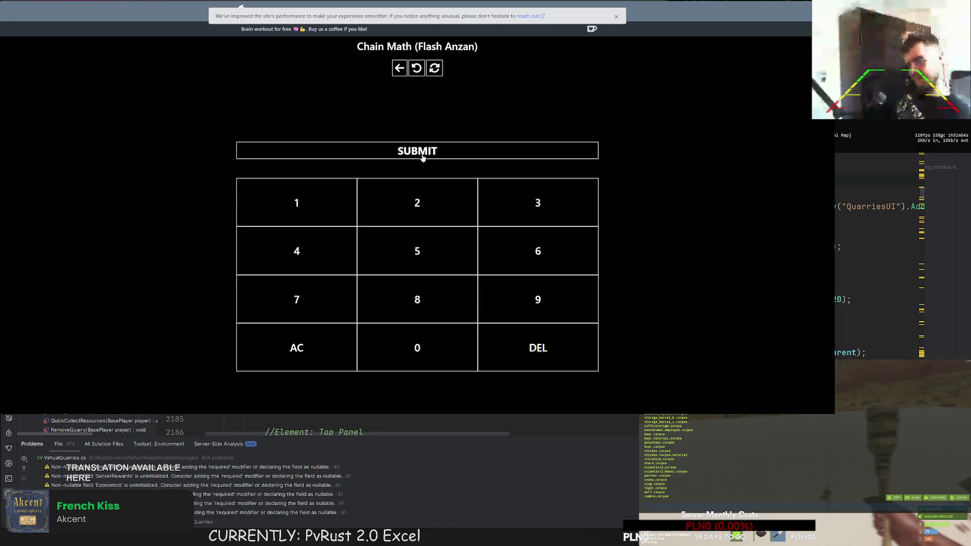
click(417, 68)
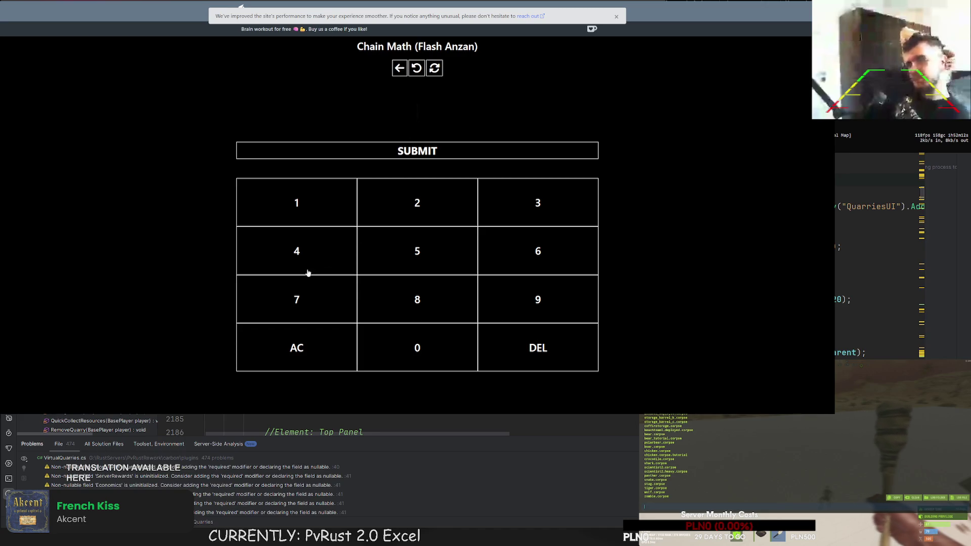
click(301, 217)
click(556, 242)
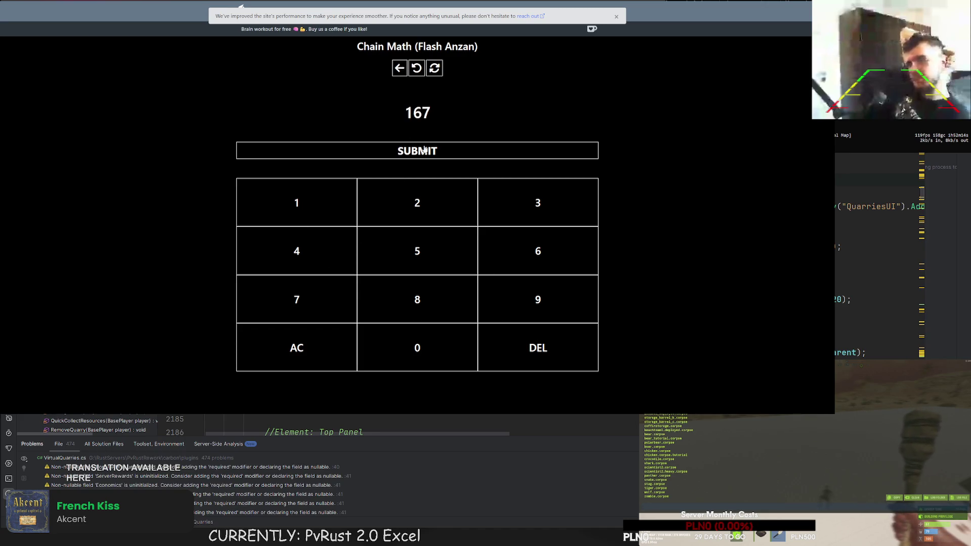
click(424, 150)
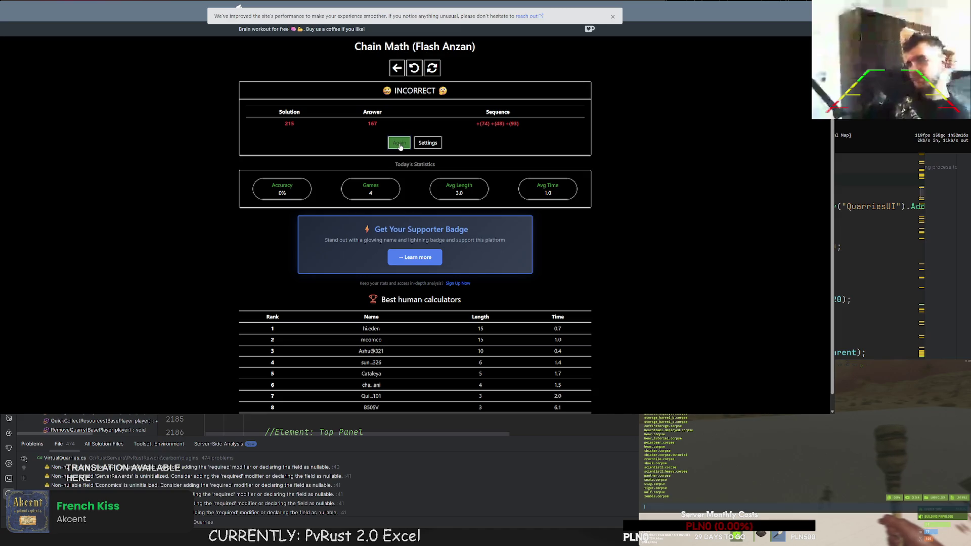
Step: Play rounds answering 199 and 154, then return to the settings page
click(401, 144)
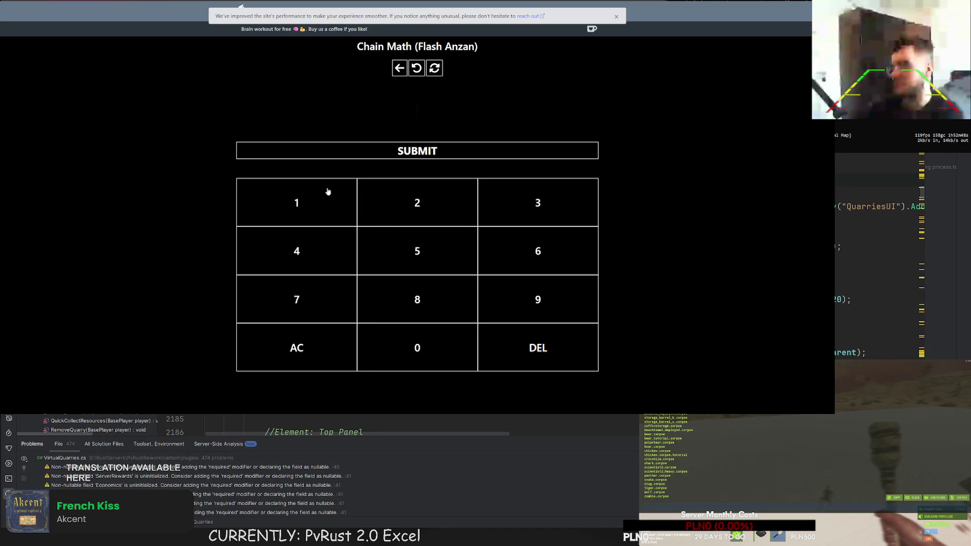
click(343, 202)
double_click(570, 302)
click(458, 153)
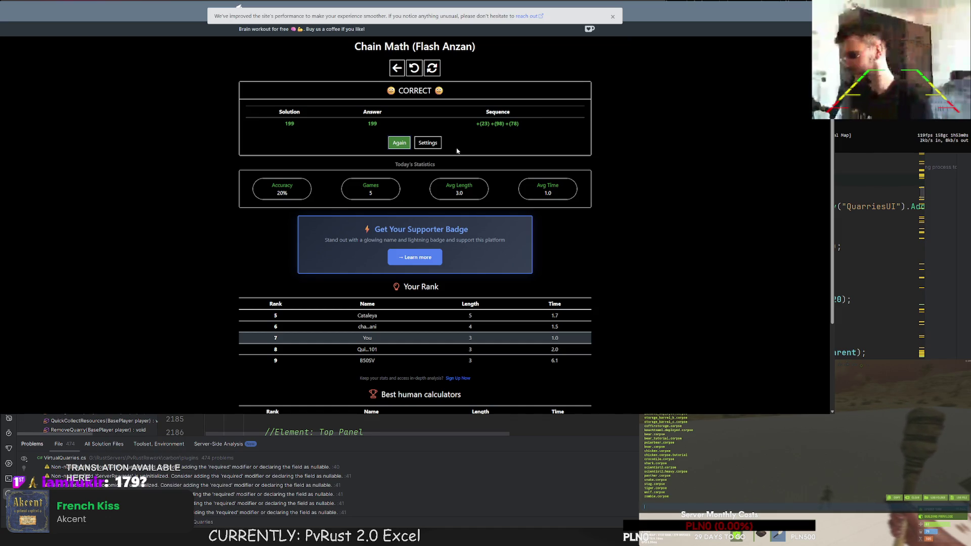
click(400, 143)
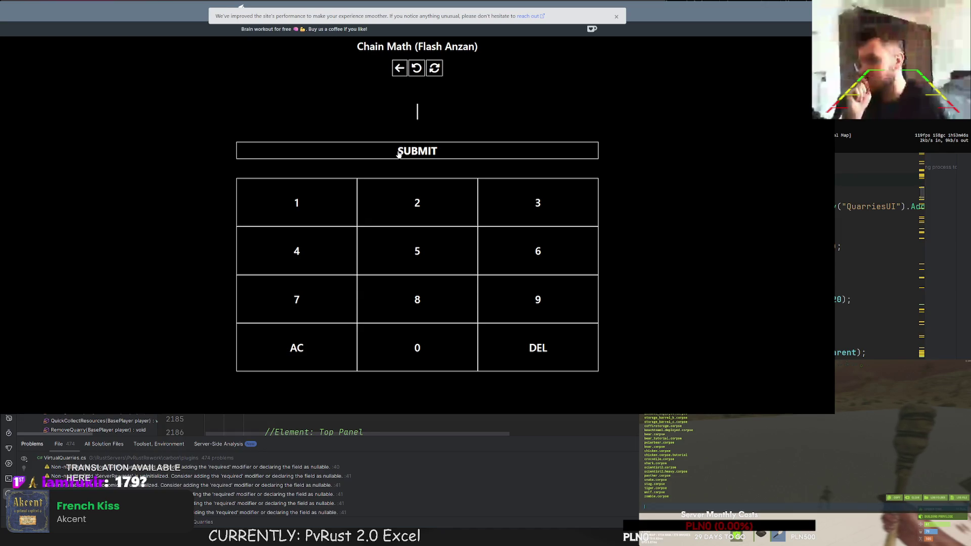
click(416, 72)
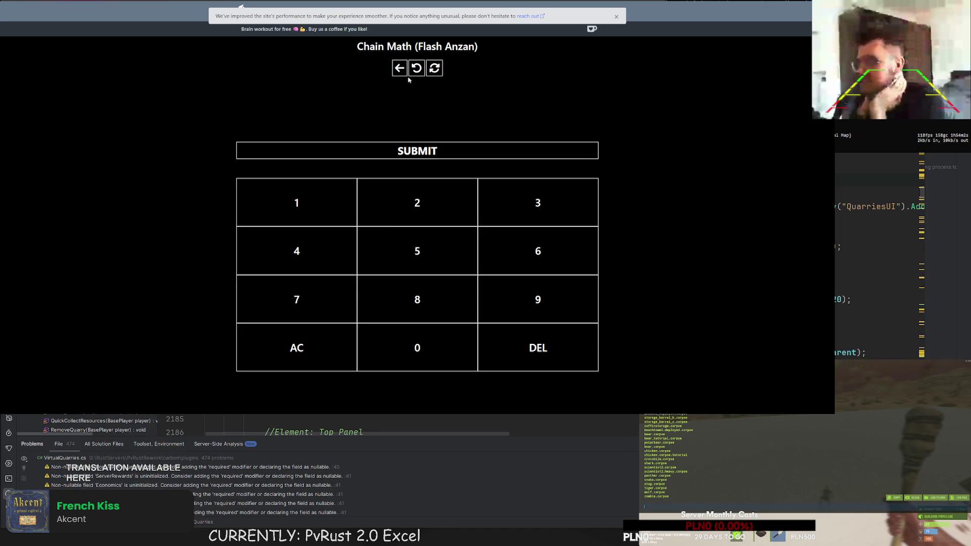
click(310, 196)
click(417, 251)
click(305, 256)
click(408, 156)
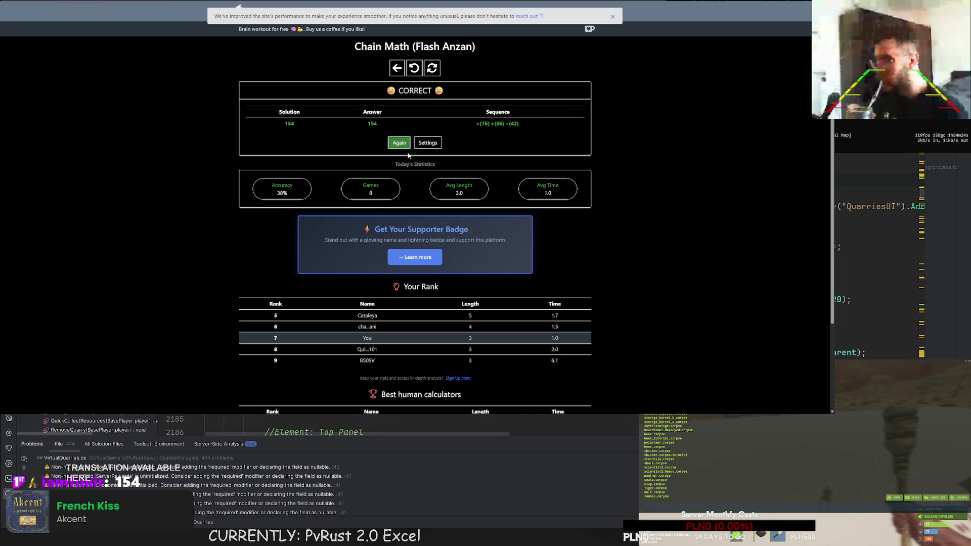
click(396, 70)
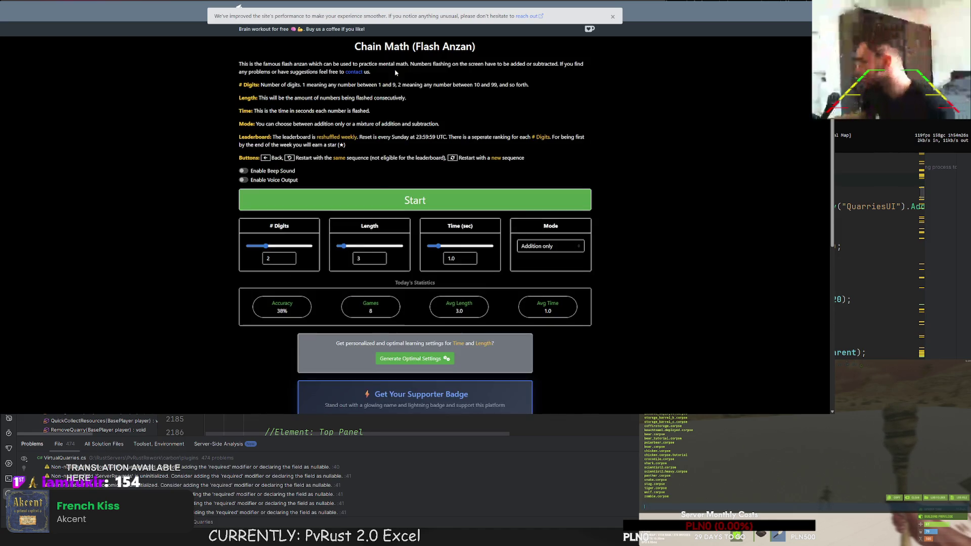
Step: Set the sequence length to 4 and start a new round
mouse_move(346, 247)
mouse_down()
mouse_move(356, 247)
mouse_move(347, 248)
mouse_up()
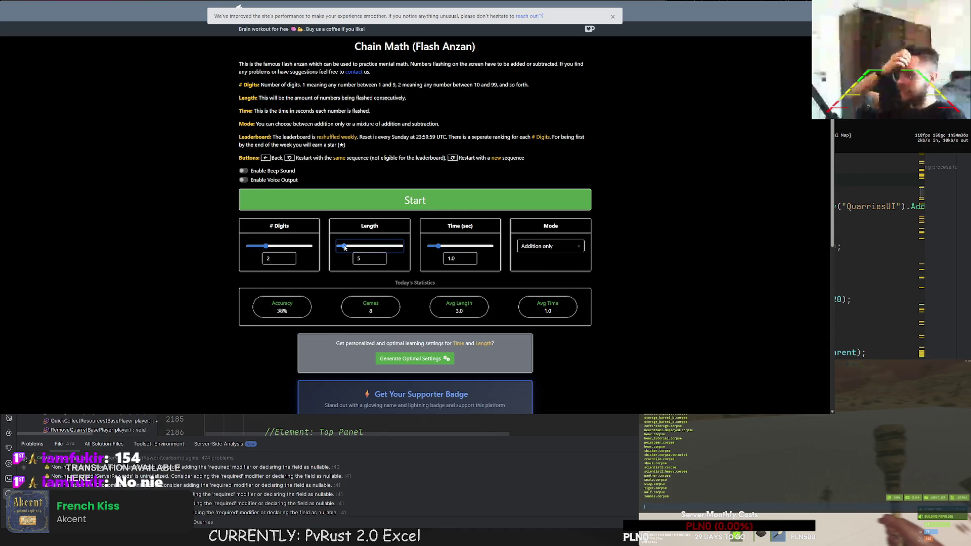
double_click(361, 259)
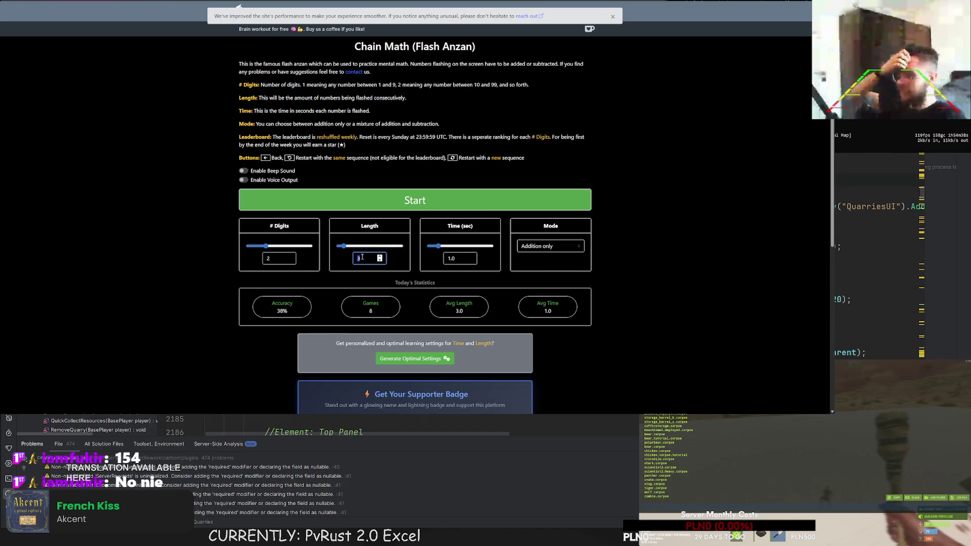
click(390, 197)
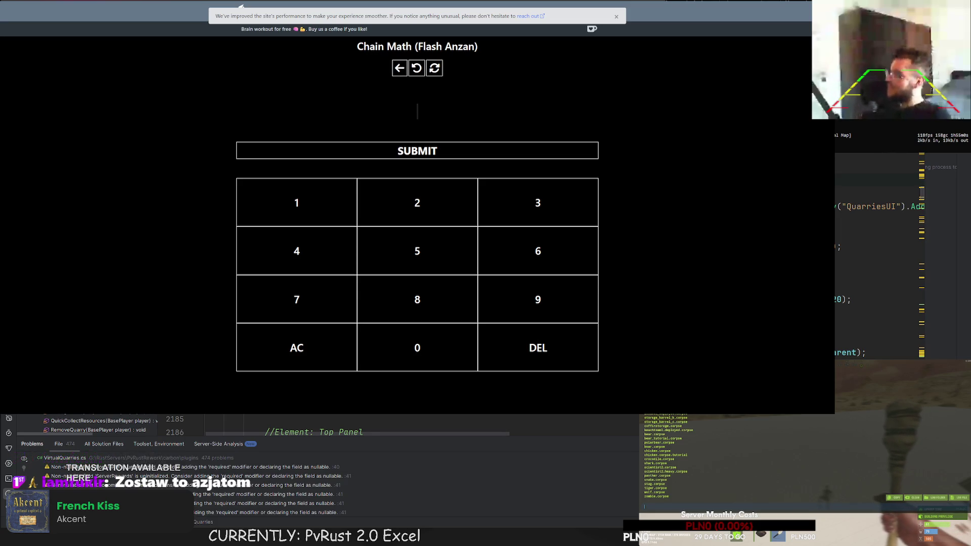
key(ctrl+Tab)
key(ctrl+Tab)
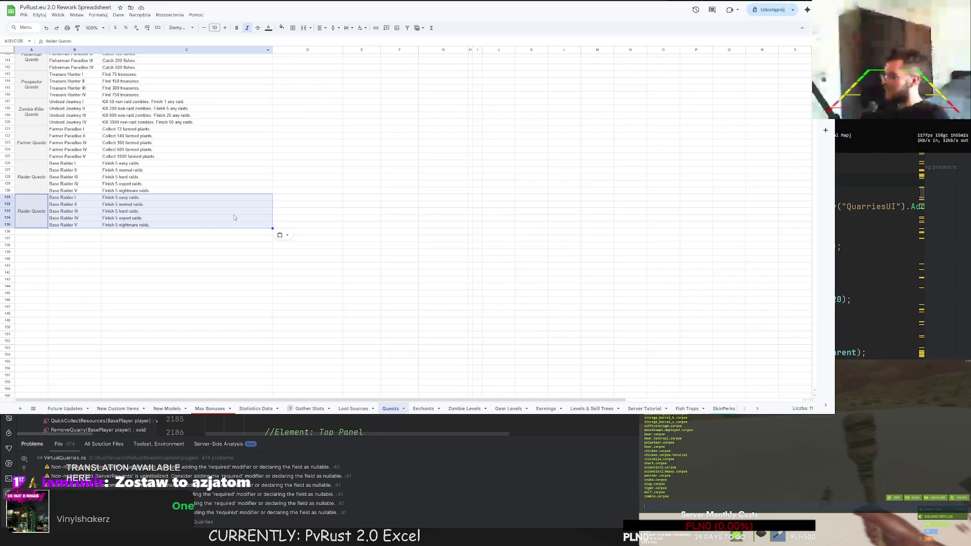
Step: Select the second Raider Quests block in rows 131–135 and copy it
click(205, 240)
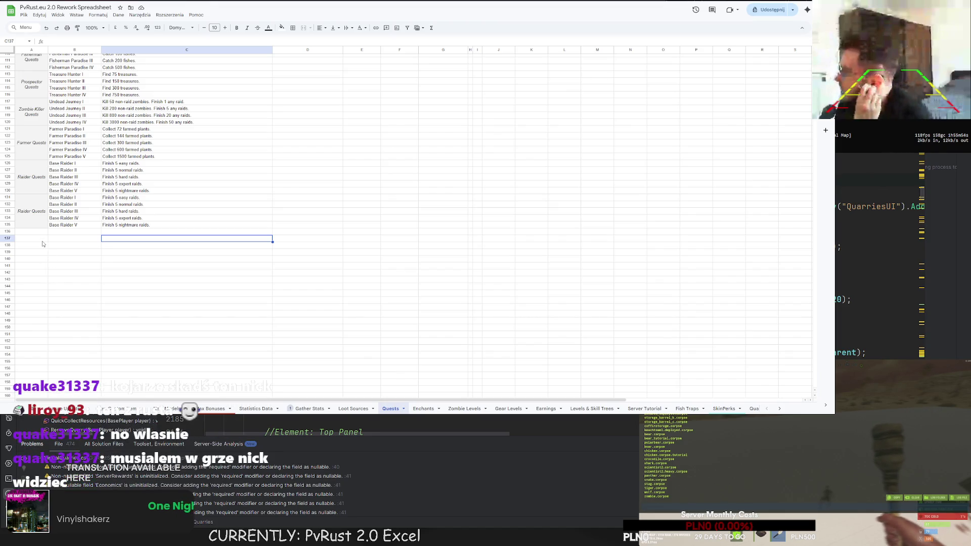
click(58, 234)
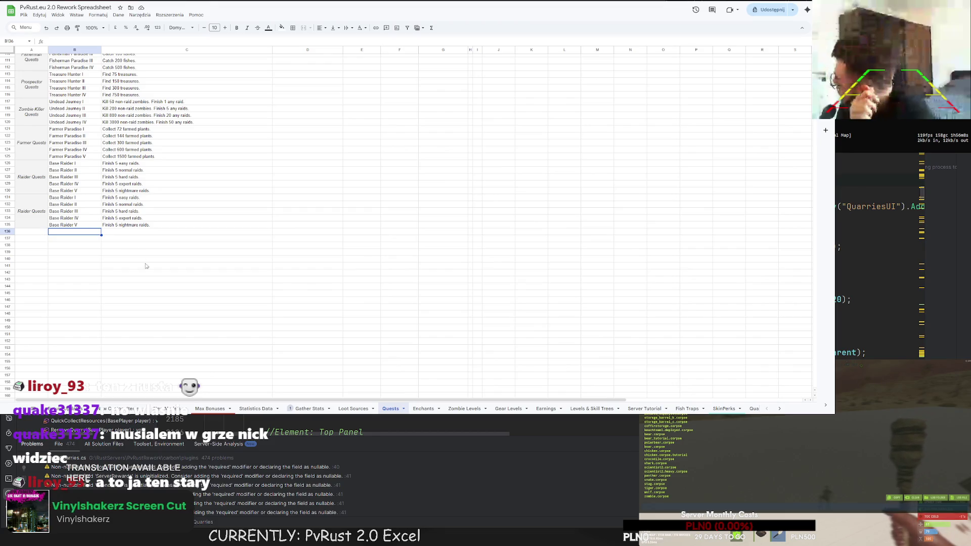
scroll(321, 247, up, 10)
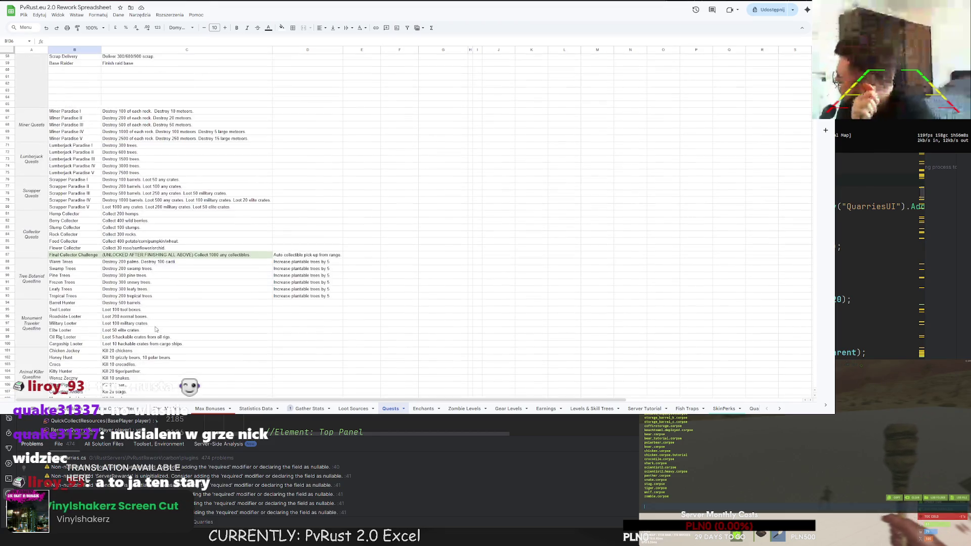
click(478, 125)
scroll(347, 203, down, 10)
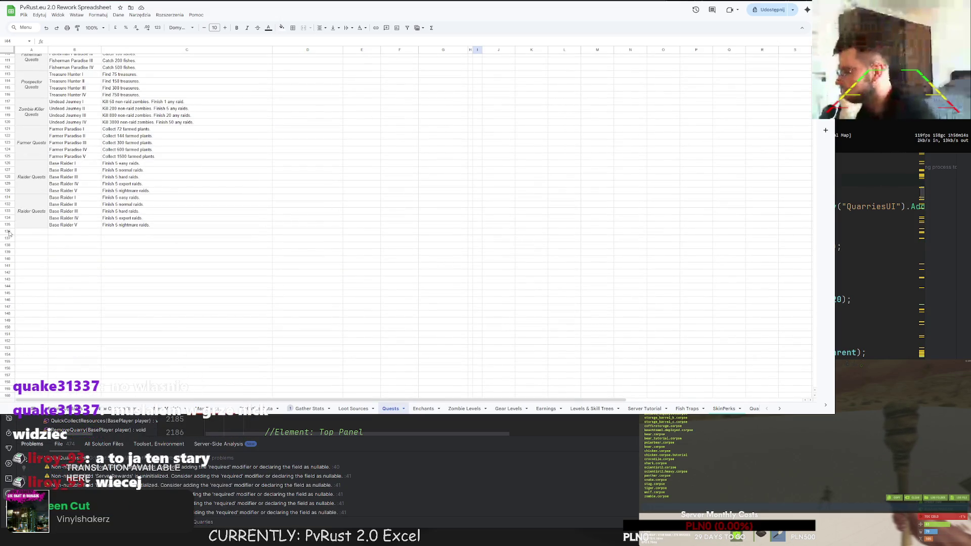
drag(28, 220, 151, 222)
key(ctrl+c)
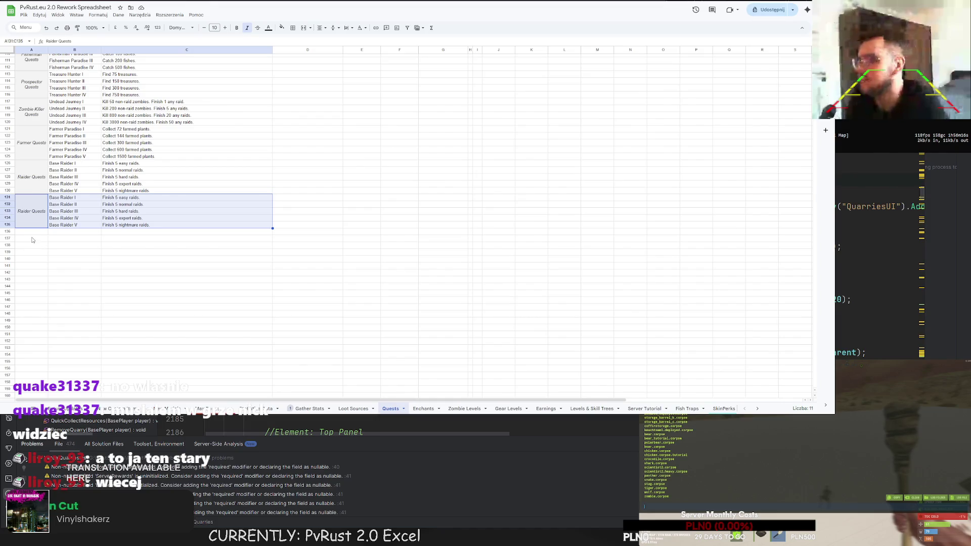
Step: Paste the block into rows 136–140 and relabel it Bradley Quests
click(30, 233)
key(ctrl+v)
click(30, 236)
double_click(32, 233)
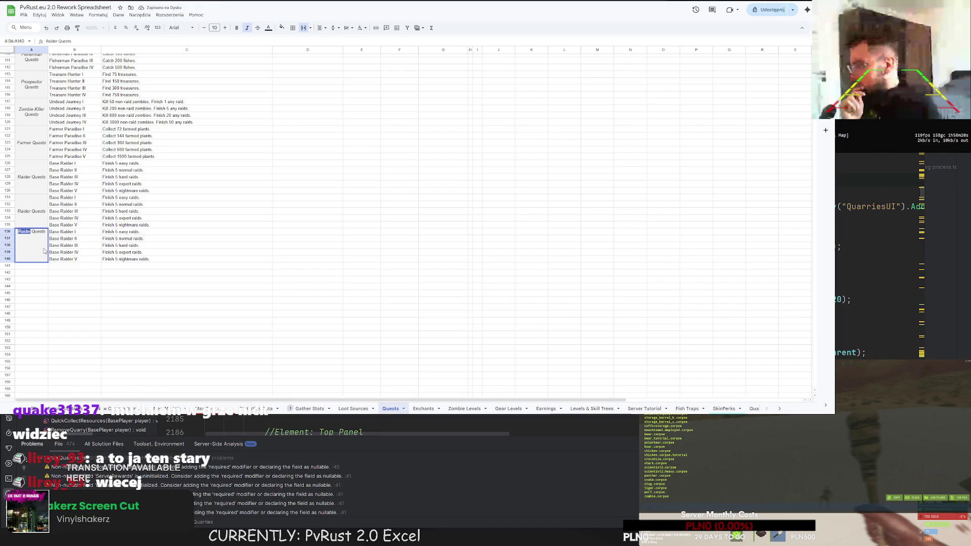
text(Bradley)
key(Return)
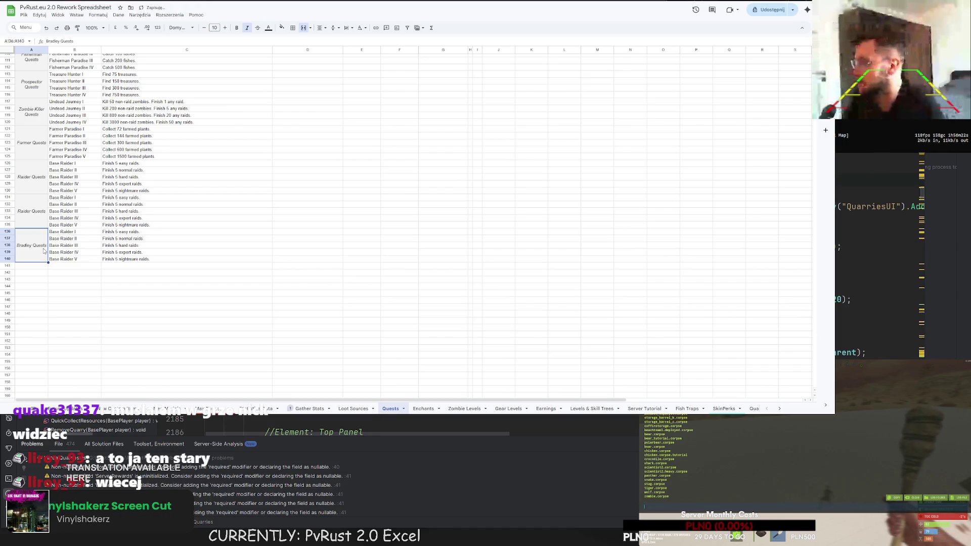
Step: Select the 'Base Raider' text in the first quest name in B136
click(75, 232)
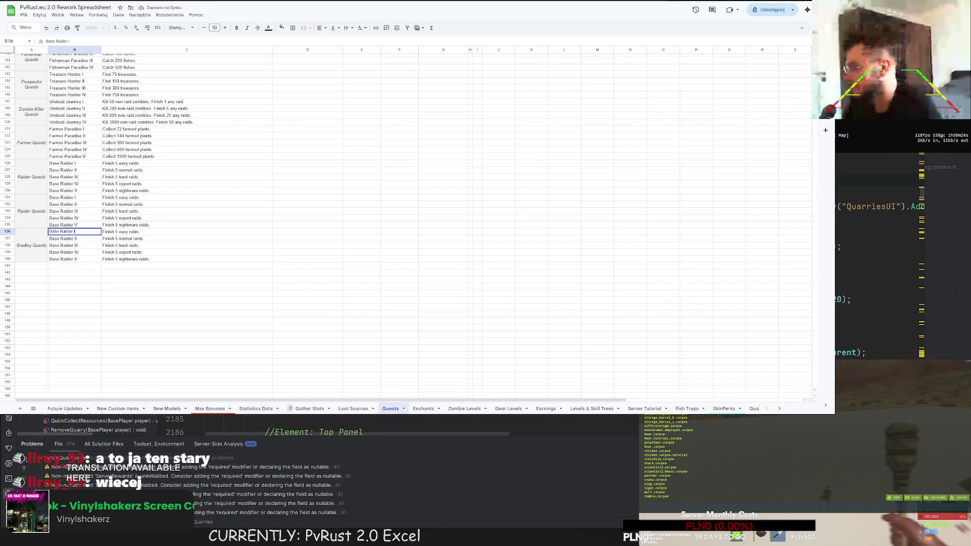
drag(74, 231, 50, 231)
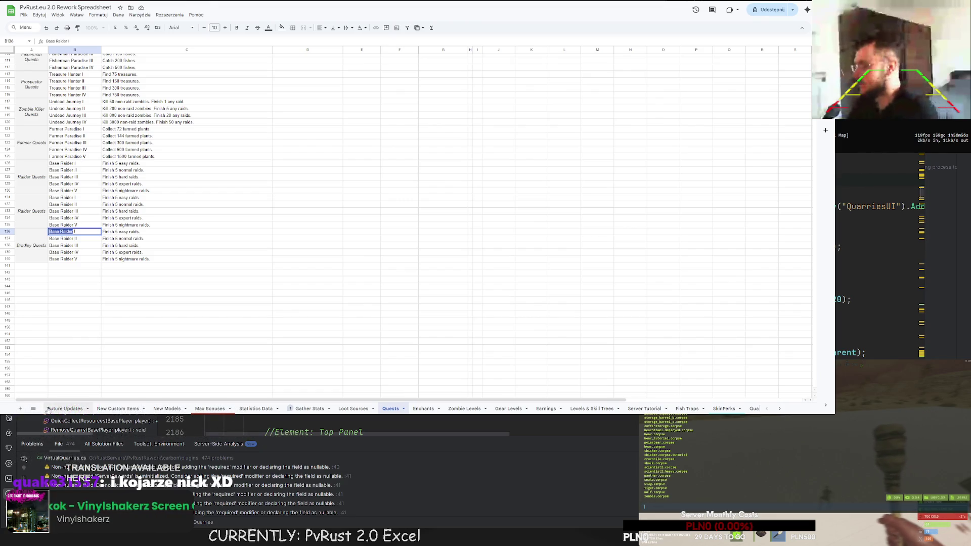
key(alt+Tab)
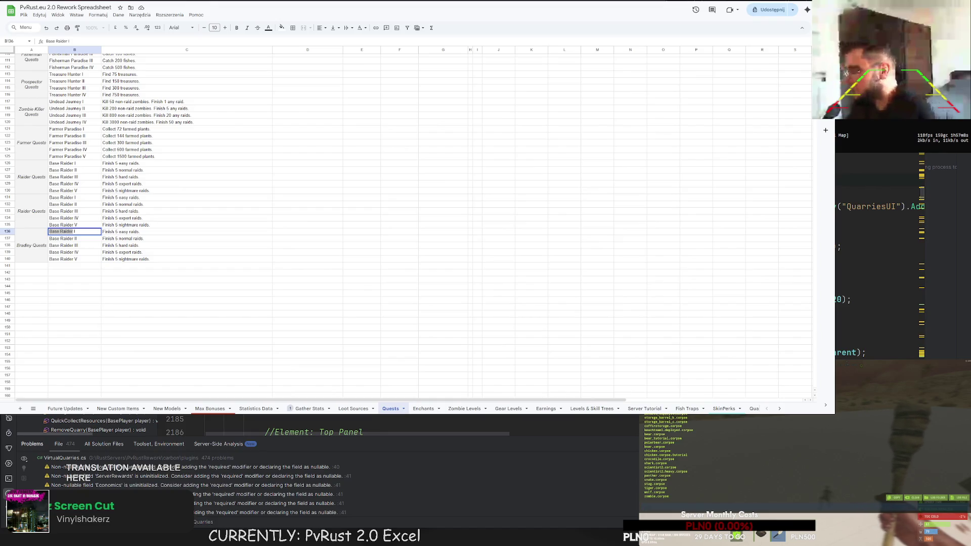
click(65, 279)
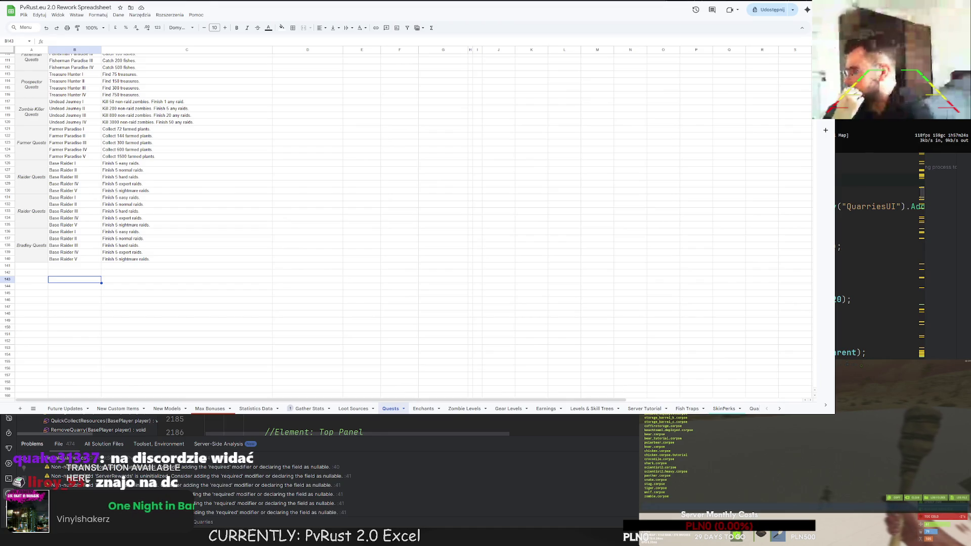
Step: Rename the first three quests Bradley Fighter I, Bradley Fighter II and Bradley Fighter III
double_click(76, 231)
drag(76, 231, 40, 231)
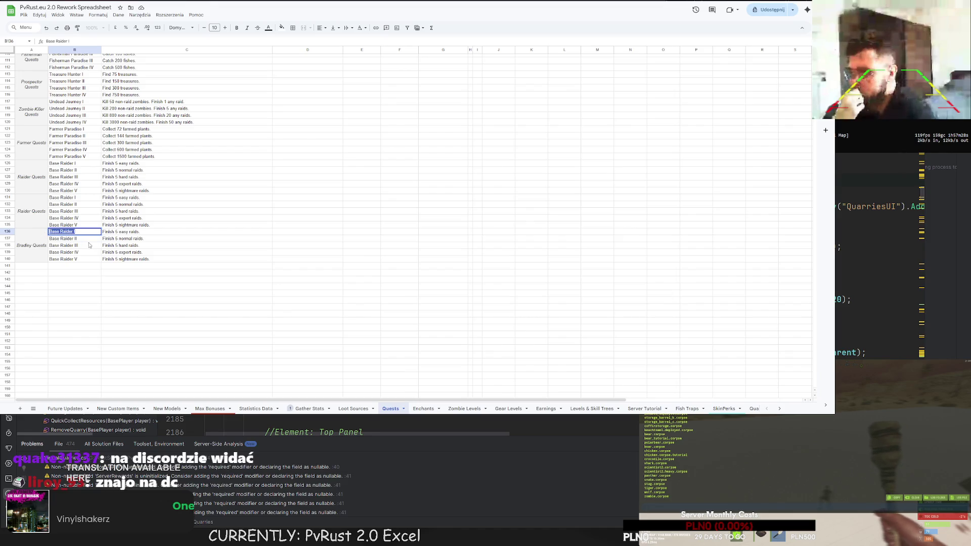
text(Bradley Fis)
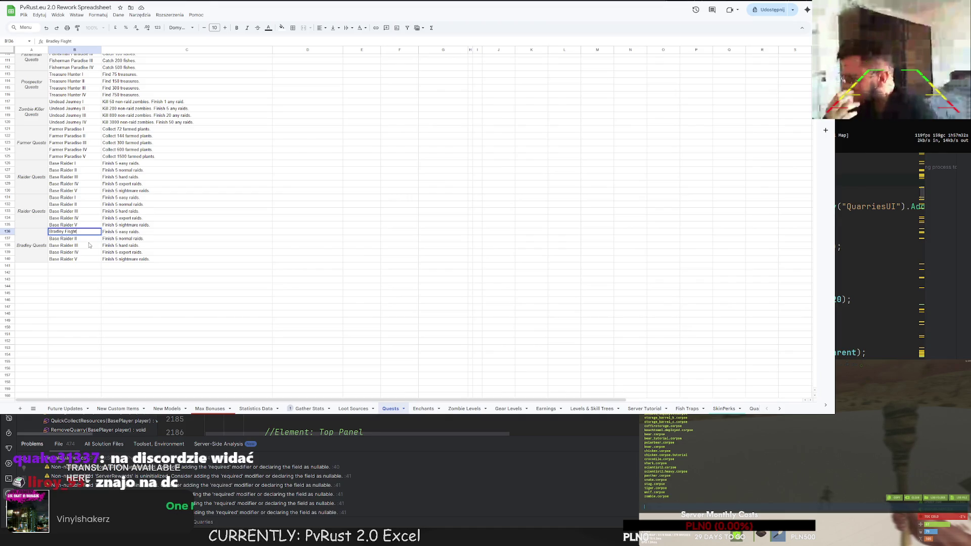
key(BackSpace)
text(ter)
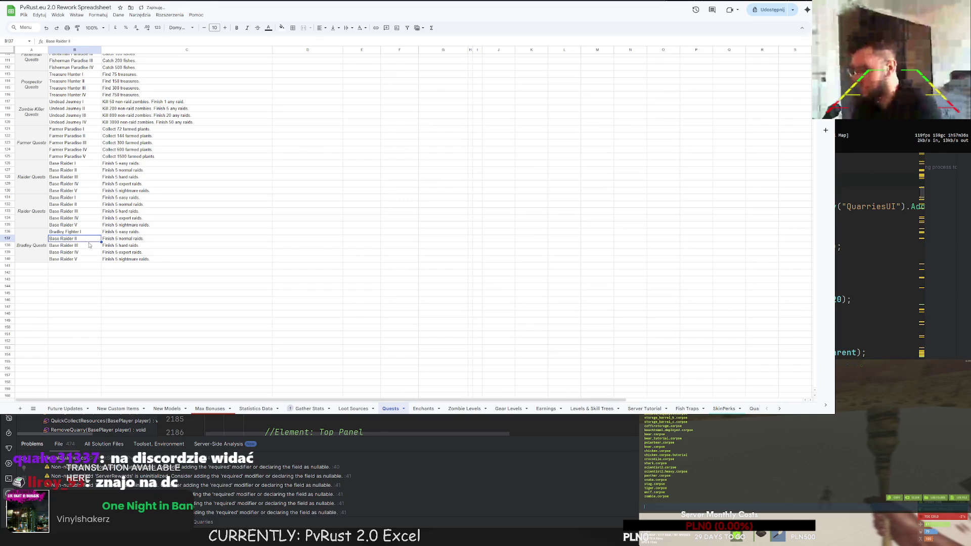
text( I)
key(Return)
text(Bradley Fighter II)
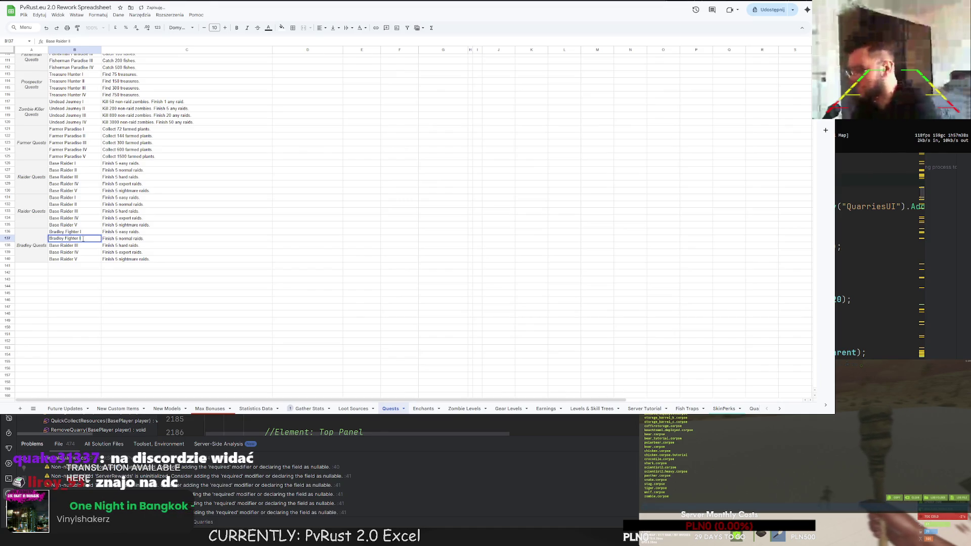
key(Return)
key(ctrl+a)
text(Bradley Fighter III)
Step: Set tier I's objective to 'Destroy 10 any bradleys.' and tier II's to bradleys harder than easy
double_click(128, 233)
key(ctrl+a)
text(Destroy )
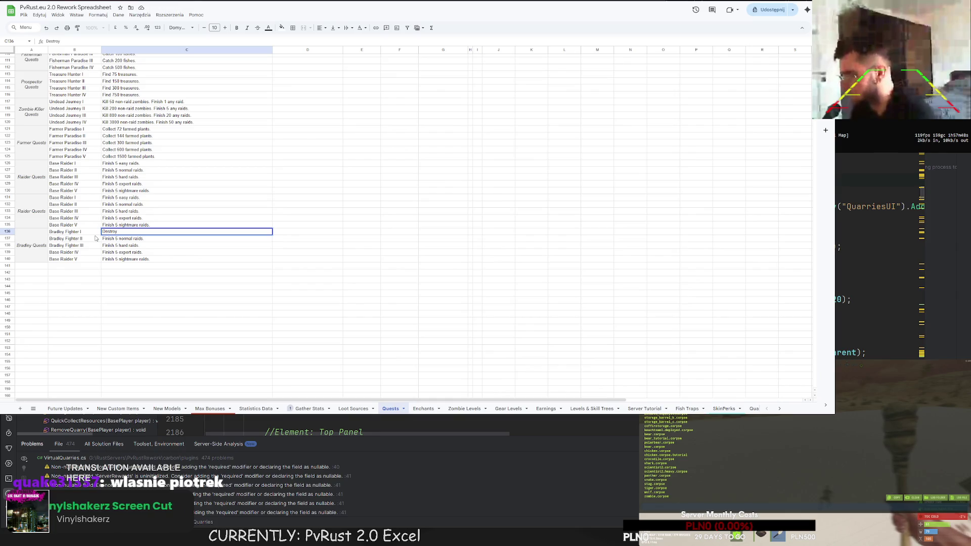
text(10 any )
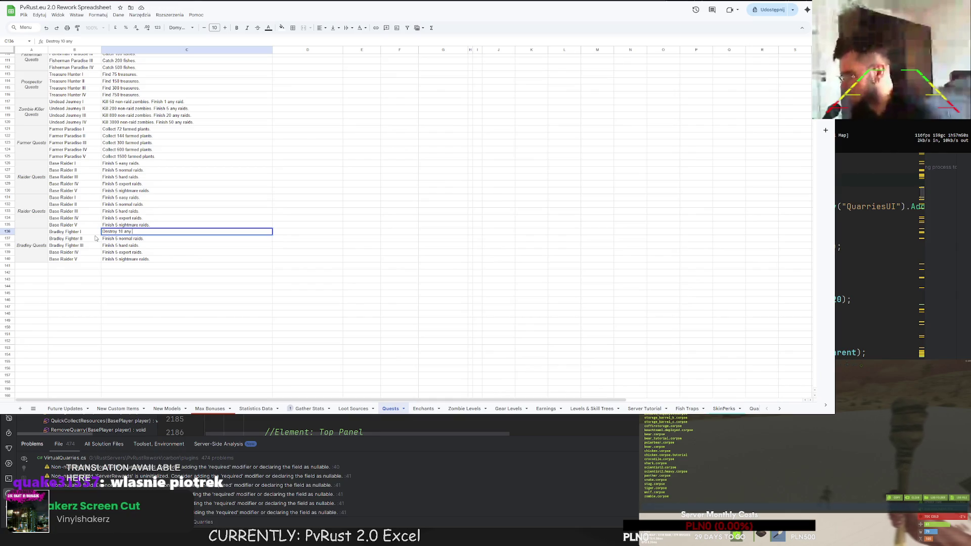
text(bradleys.)
key(Return)
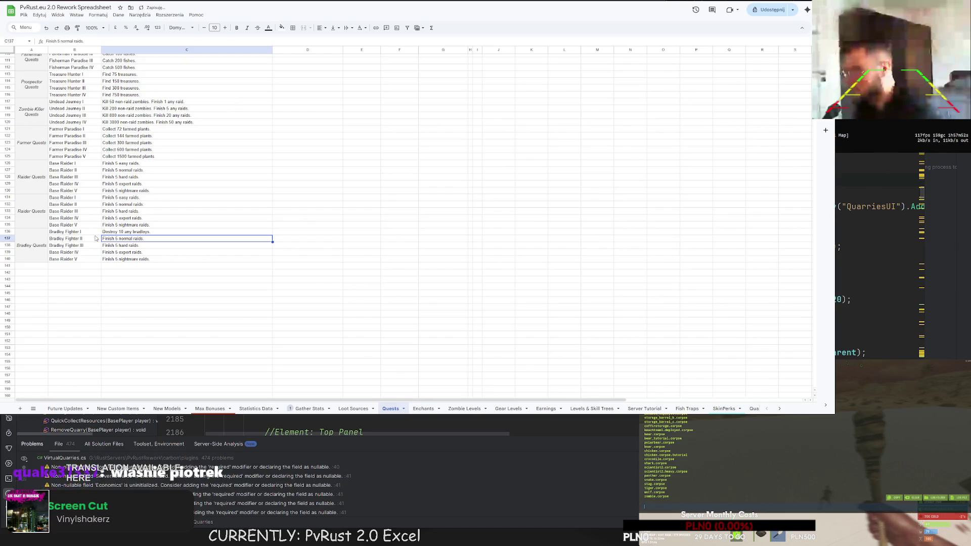
click(136, 233)
key(ctrl+c)
click(130, 238)
key(ctrl+v)
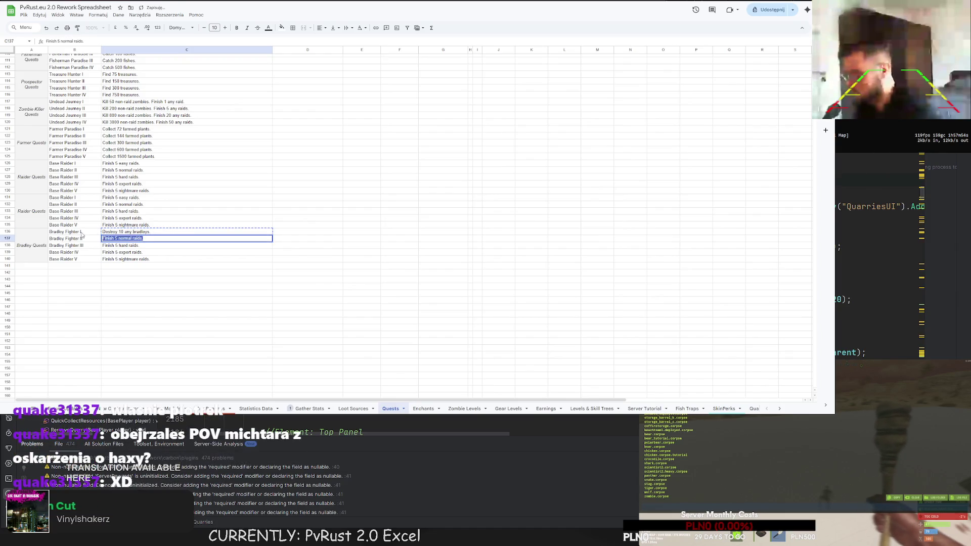
drag(148, 239, 124, 239)
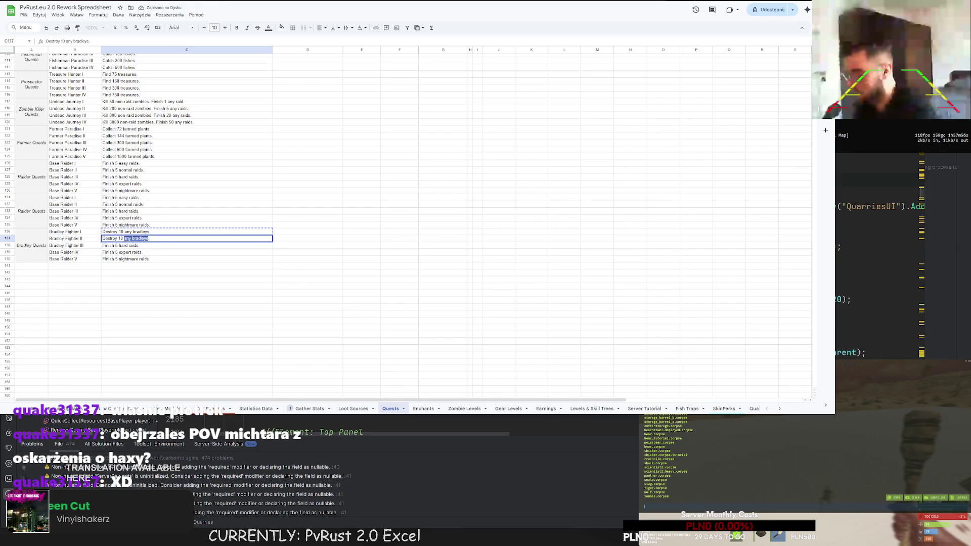
text(bradleys ha)
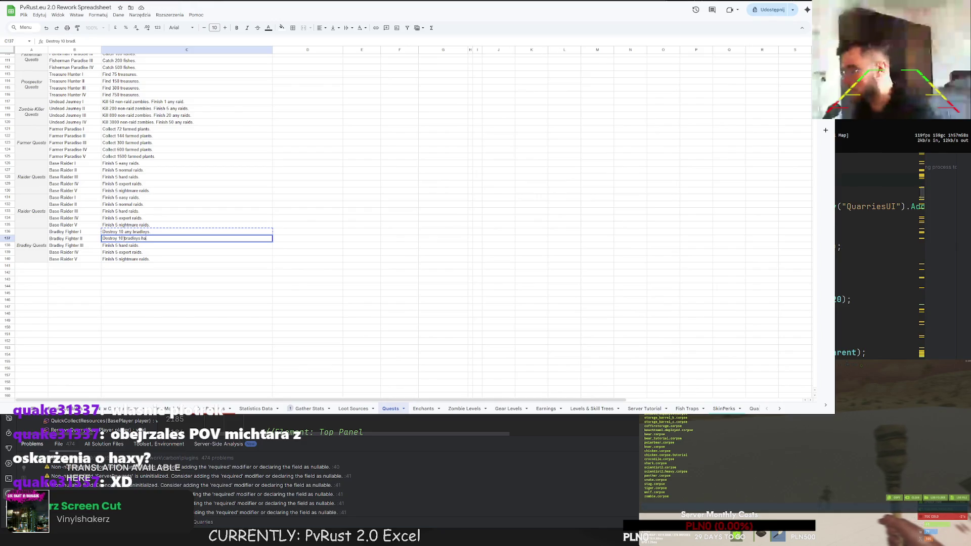
text(rder than easy.)
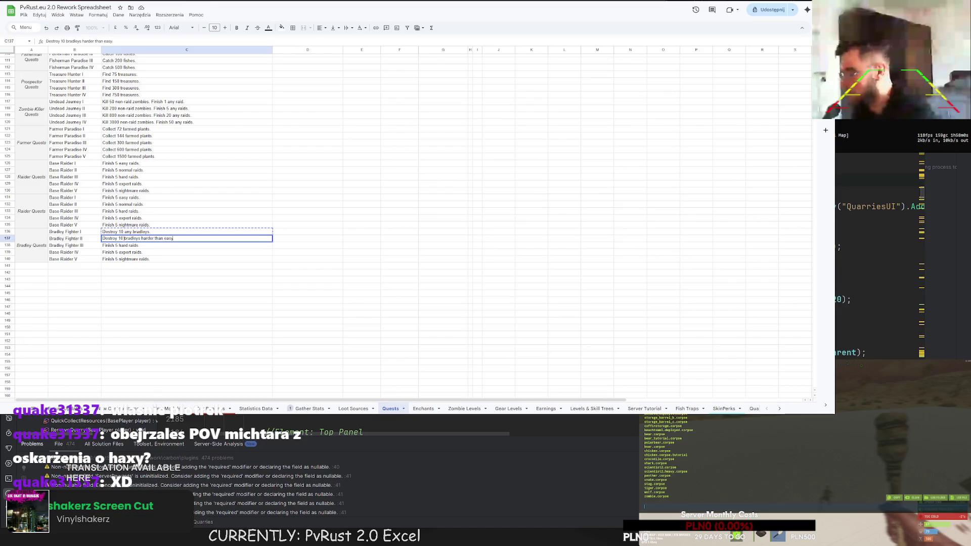
Step: Copy the tier II objective to tier III, changing it to harder than normal
key(ctrl+a)
key(ctrl+c)
key(Return)
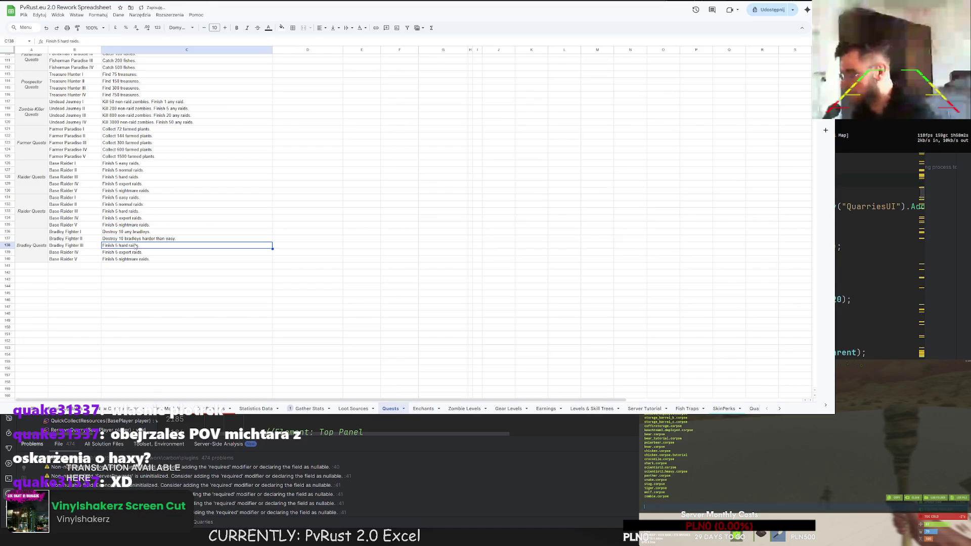
key(Return)
key(ctrl+v)
key(ctrl+shift+Left)
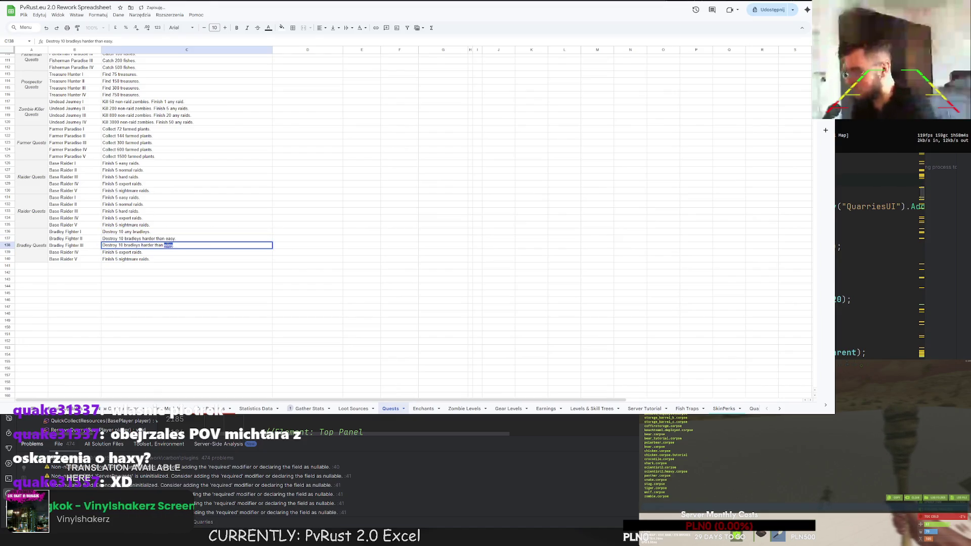
text(normal)
key(Return)
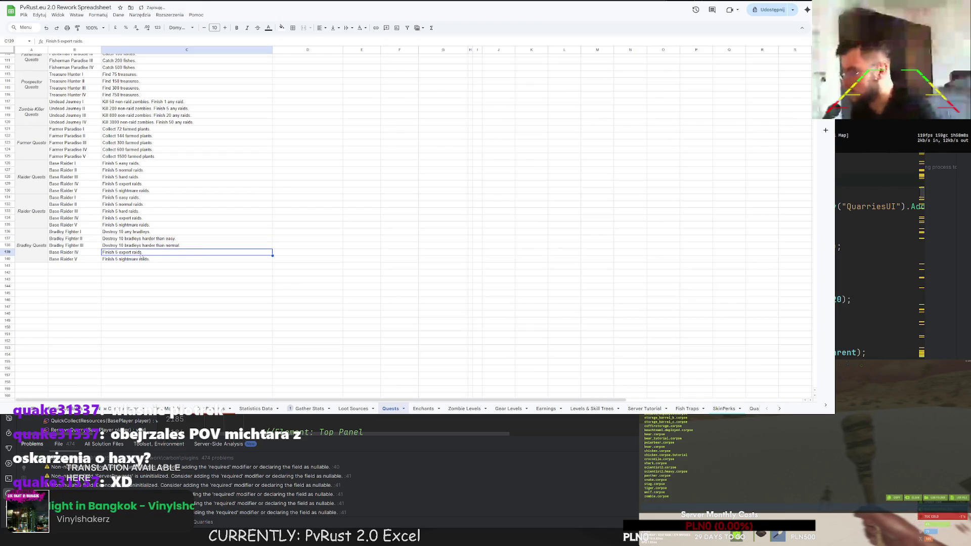
Step: Duplicate the tier III row into the fourth tier with objective 'Destroy 5 challenge bradleys.'
click(87, 248)
mouse_move(87, 250)
mouse_down()
mouse_move(129, 260)
mouse_move(106, 248)
mouse_up()
key(ctrl+c)
click(93, 252)
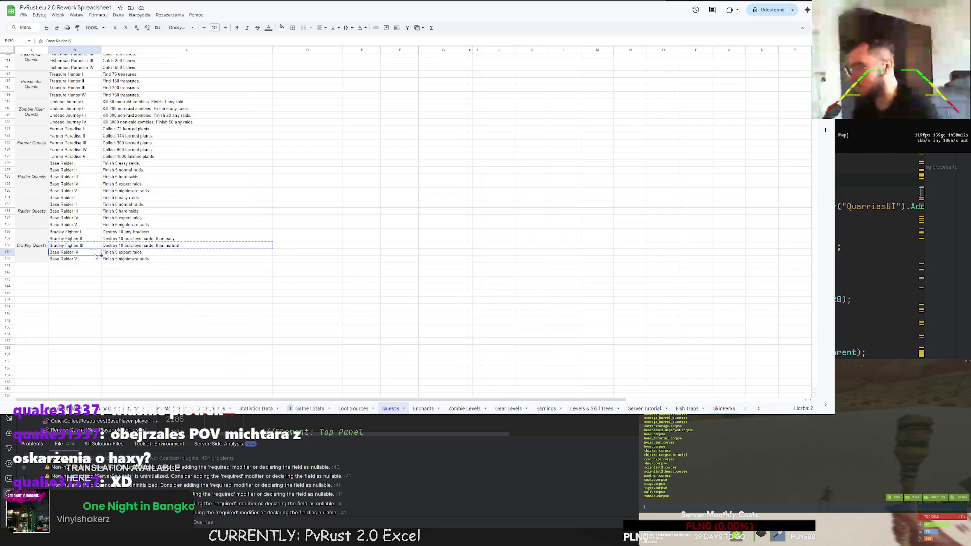
key(ctrl+v)
double_click(121, 252)
text(5)
drag(190, 258, 123, 256)
text(cha)
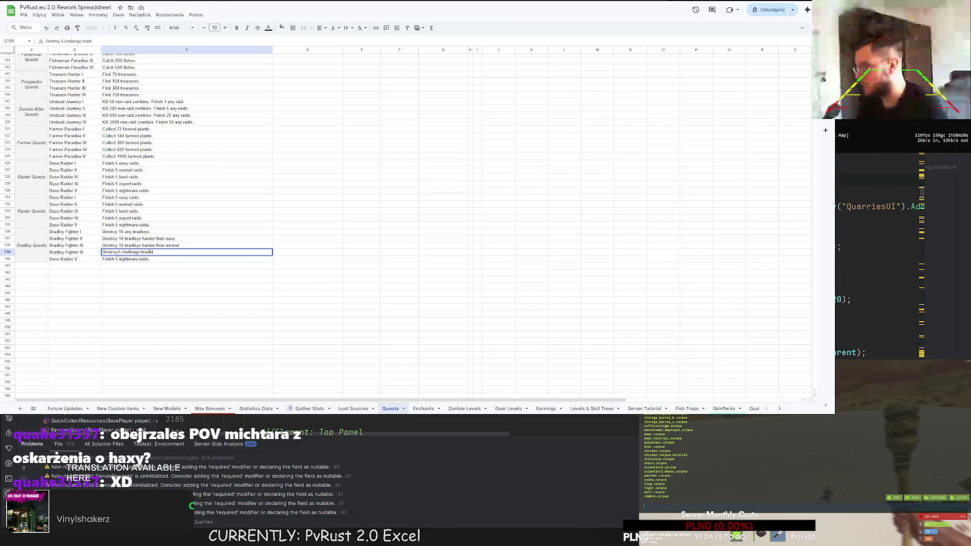
key(Return)
Step: Clear the leftover Base Raider V row and rename the fourth tier Bradley Fighter IV
drag(81, 259, 127, 259)
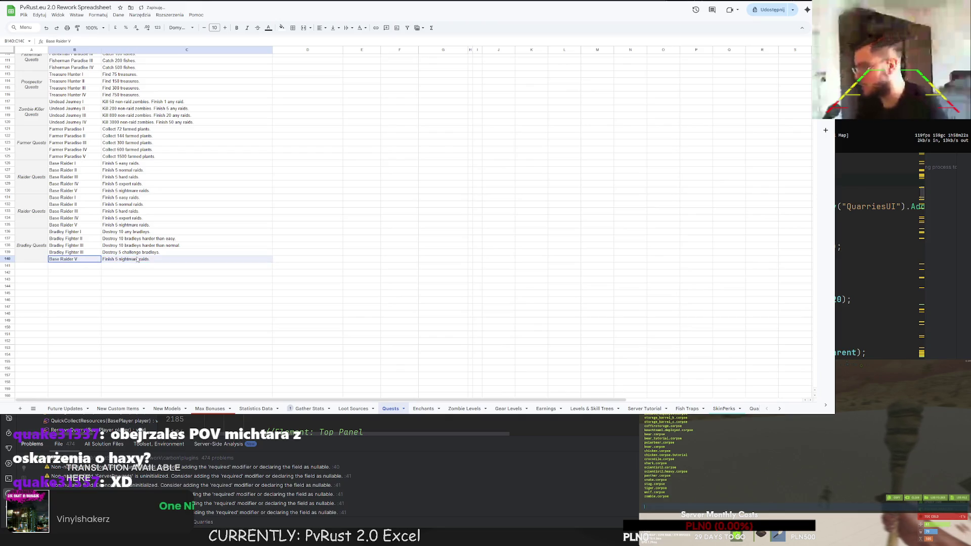
key(Delete)
double_click(88, 252)
key(BackSpace)
text(V)
key(Return)
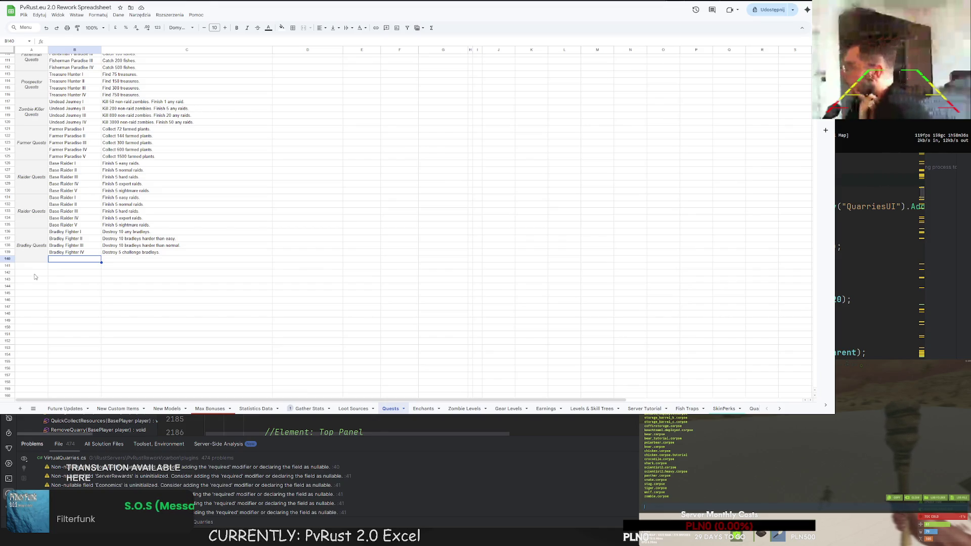
Step: Unmerge the Bradley Quests label and re-merge it over rows 136–139
drag(33, 261, 31, 233)
click(304, 27)
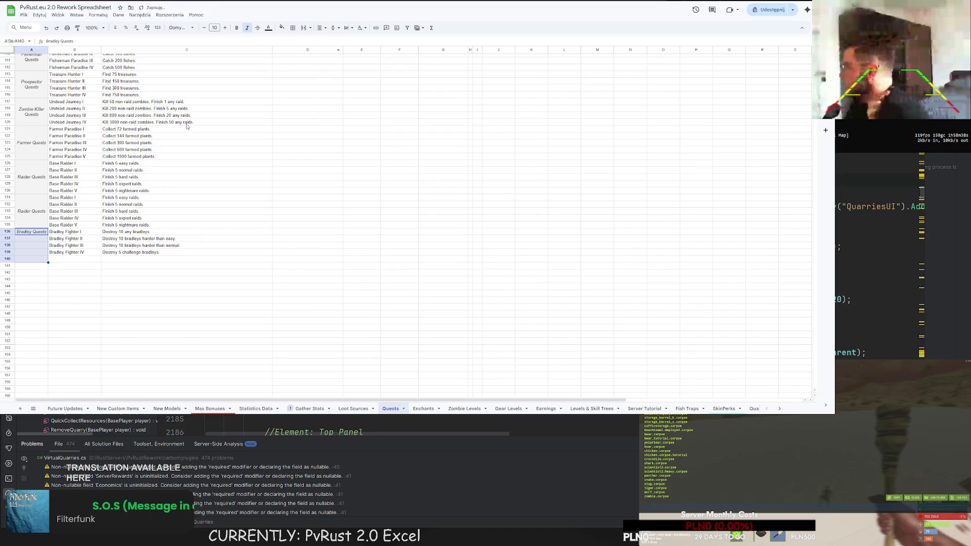
click(32, 252)
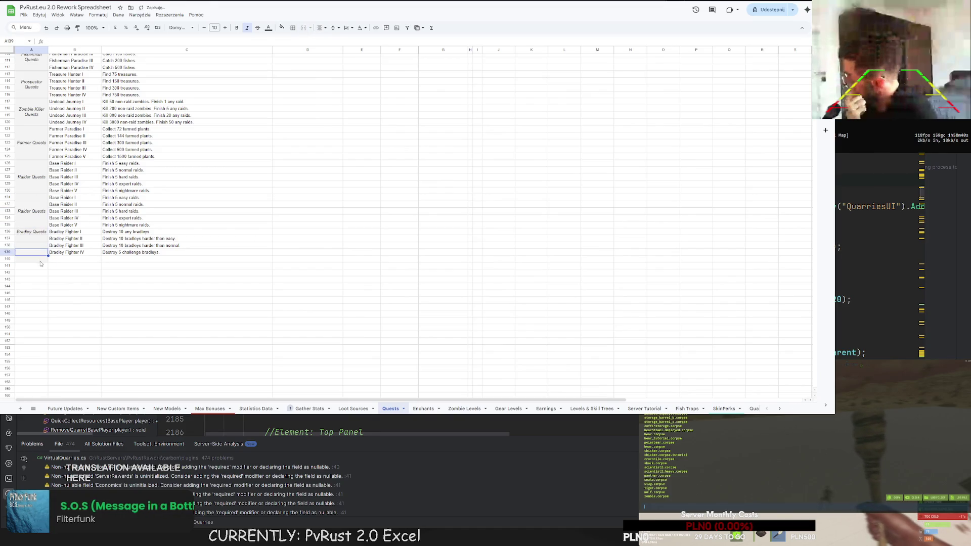
drag(31, 252, 32, 232)
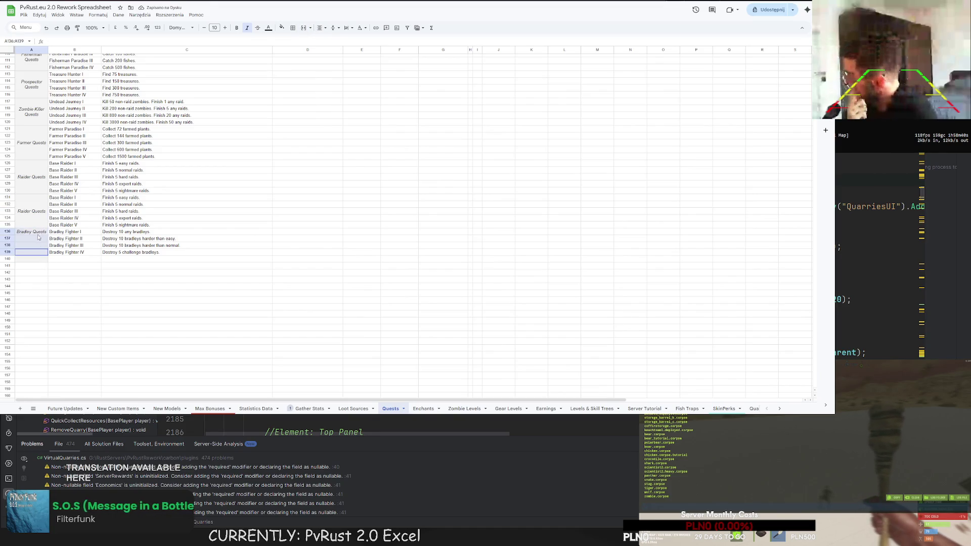
click(305, 28)
click(138, 267)
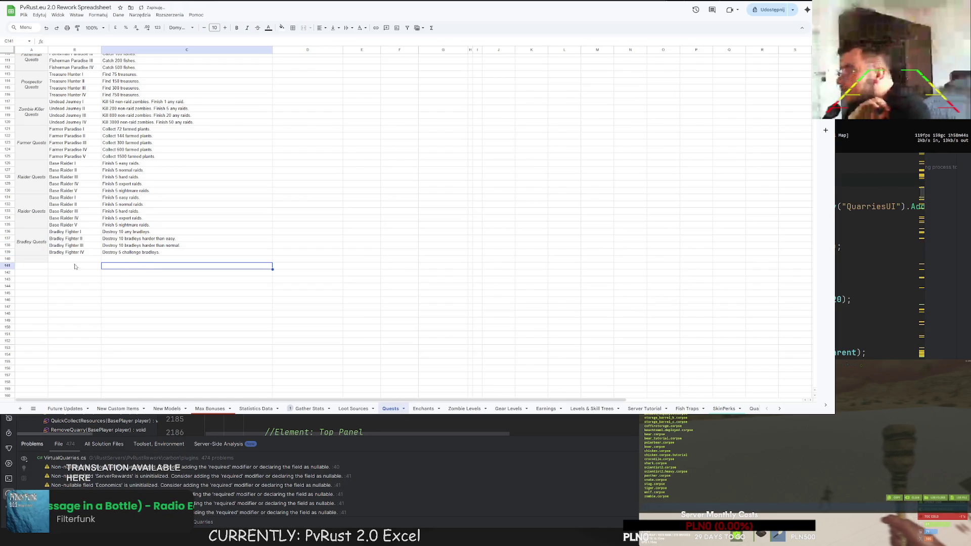
Step: Select the second Raider Quests block, rows 131–135
scroll(75, 267, up, 5)
scroll(69, 265, down, 6)
scroll(66, 265, up, 3)
scroll(66, 264, up, 6)
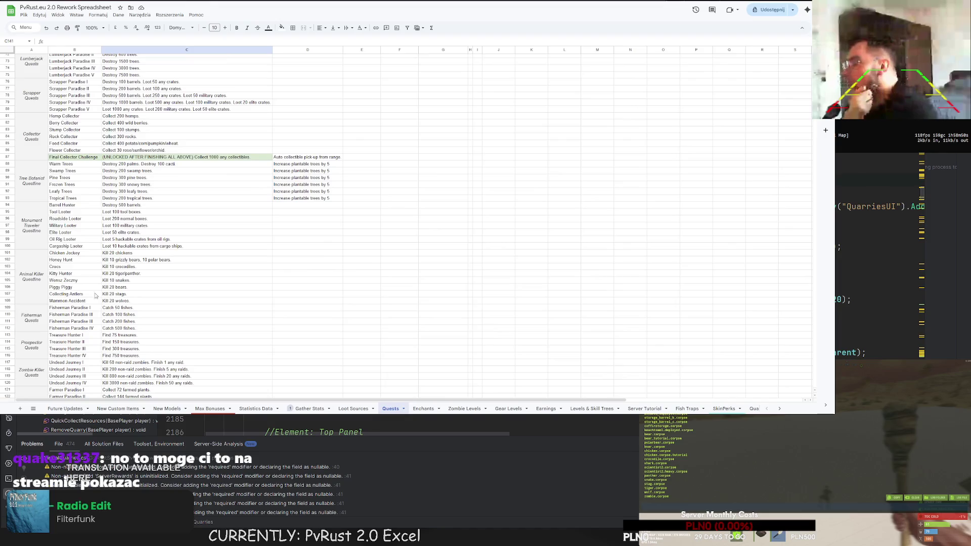
scroll(91, 292, up, 10)
scroll(185, 332, down, 15)
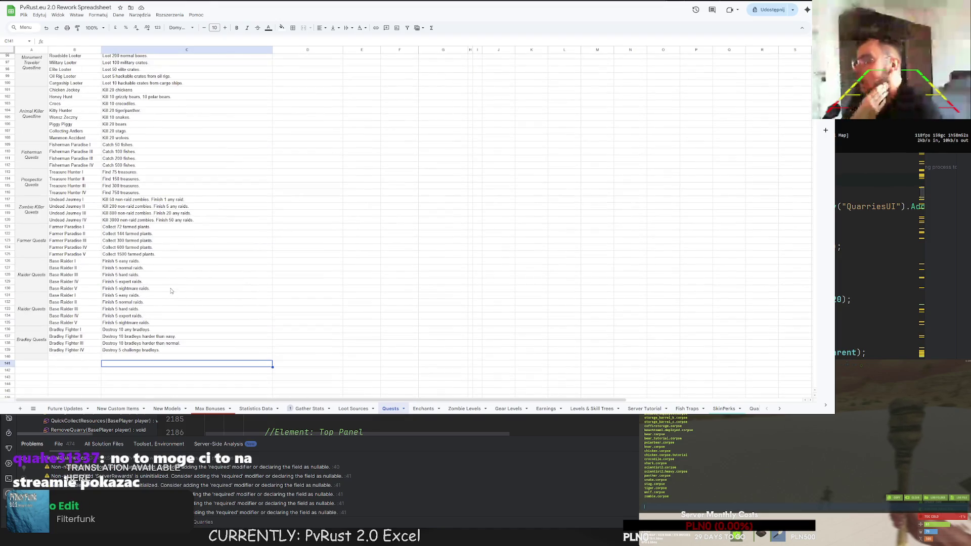
drag(39, 325, 126, 348)
click(71, 370)
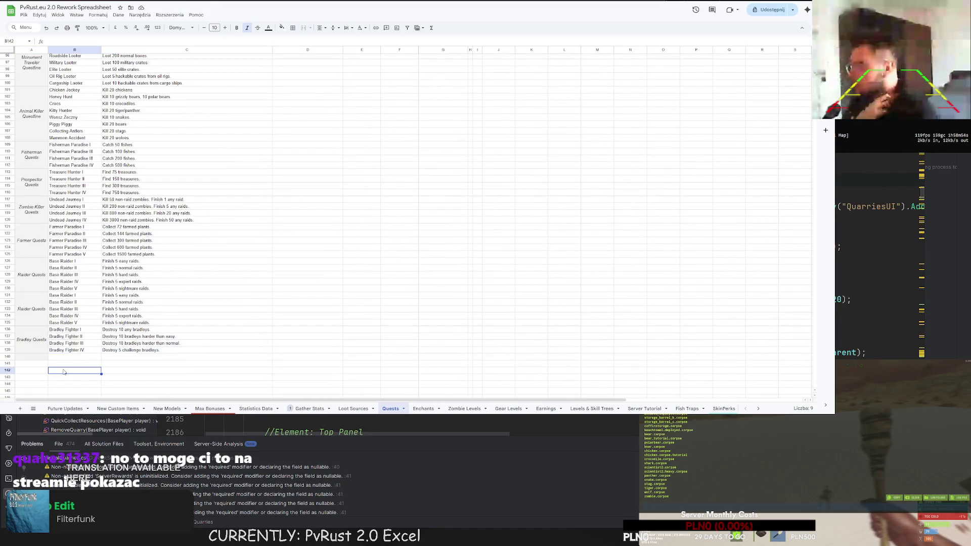
drag(31, 299, 137, 313)
Step: Paste the Raider Quests block into row 140 and relabel it Helicopter Quests
key(ctrl+c)
click(29, 357)
key(ctrl+v)
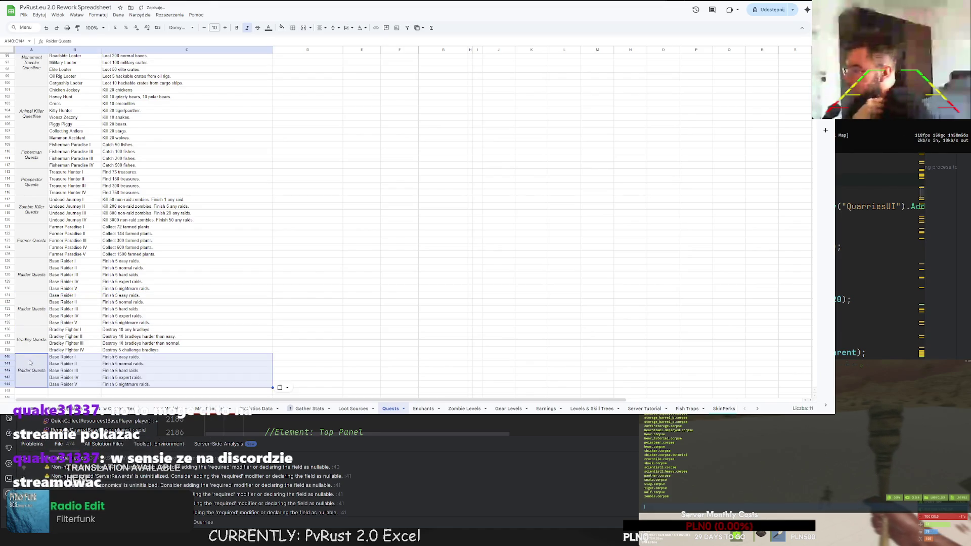
click(29, 357)
double_click(29, 357)
text(Helicopte)
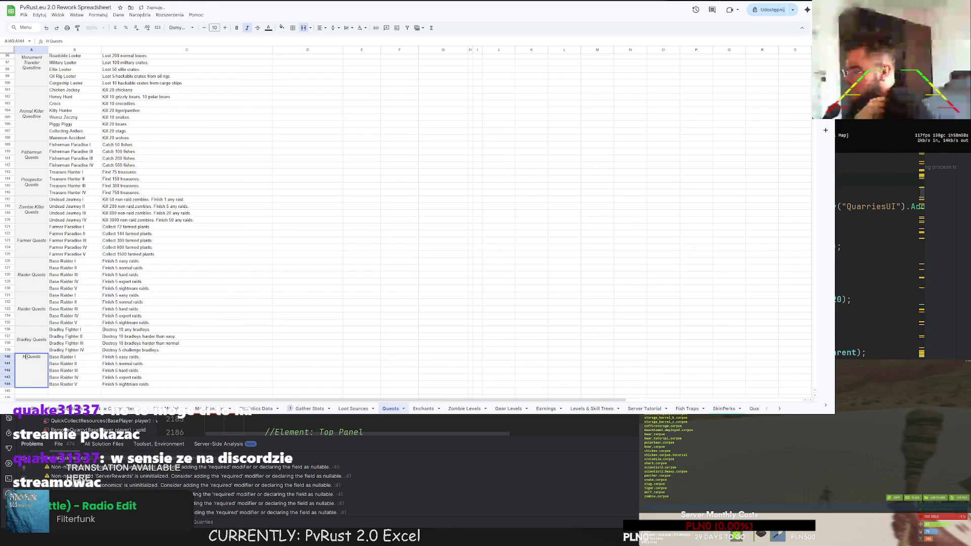
text(r)
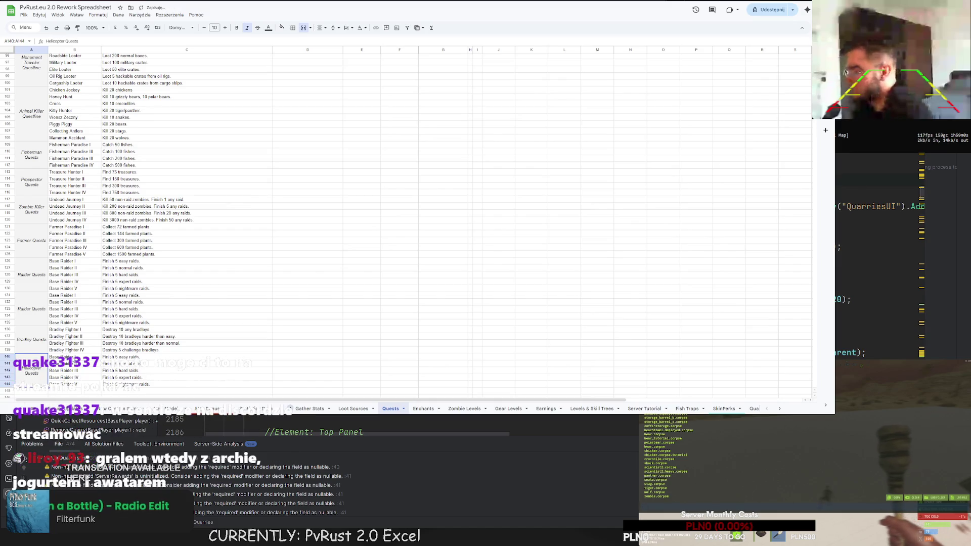
key(Tab)
Step: Rename the five quests Heli Fighter I, II, III, IV and V
text(Heli F)
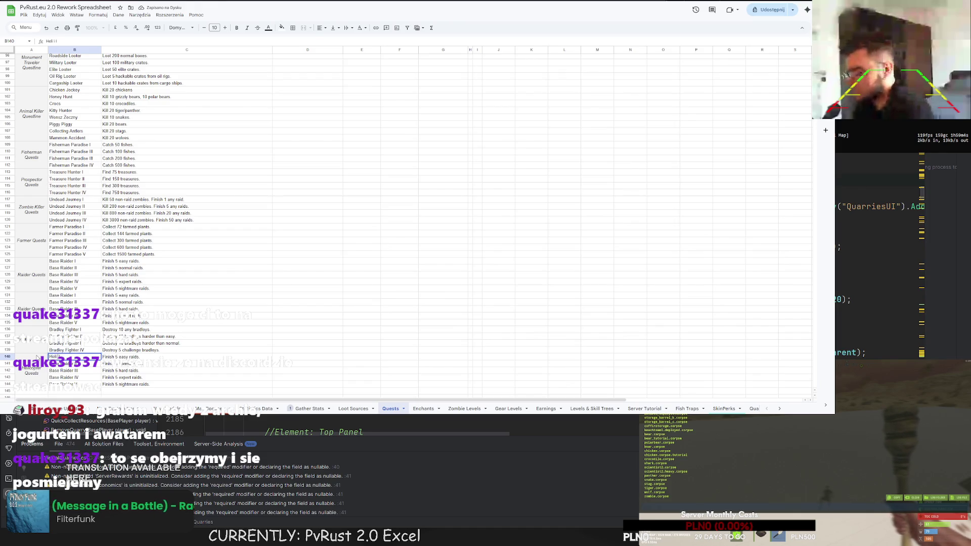
text(ighter I)
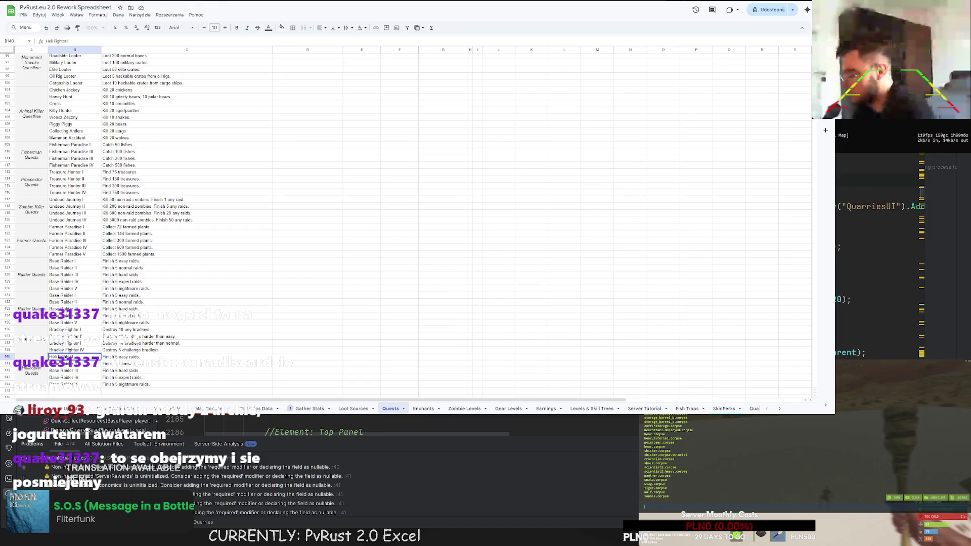
key(Return)
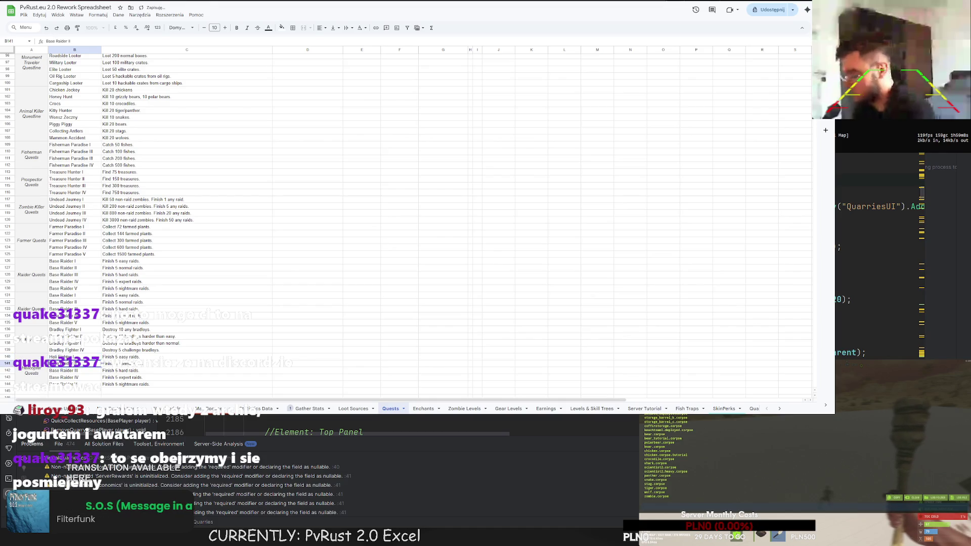
key(Return)
text(Heli Fighter III)
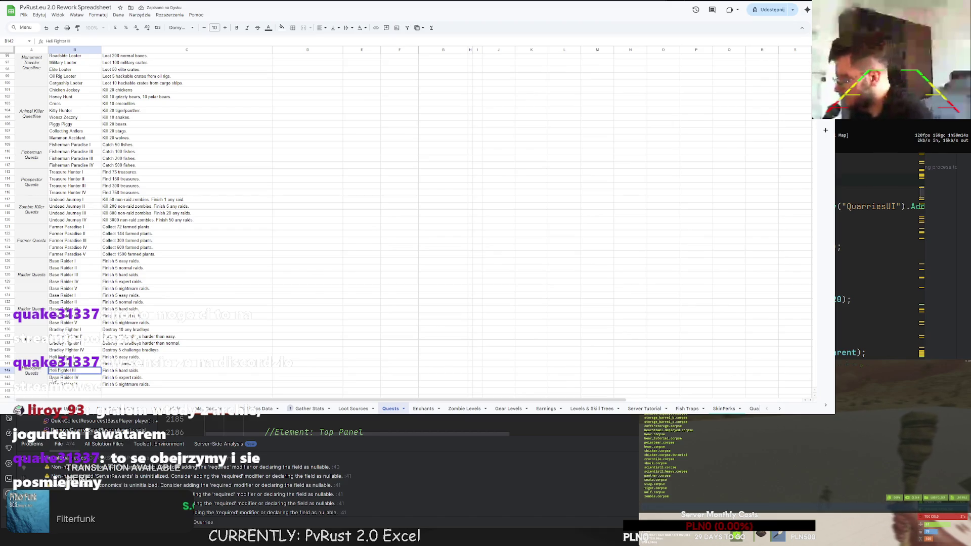
click(54, 381)
text(Heli Fighter IV)
click(71, 385)
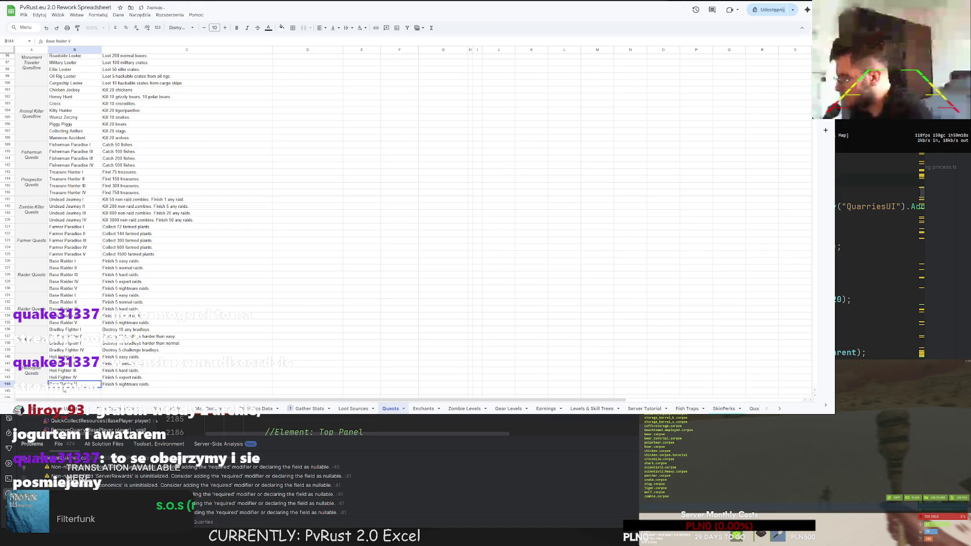
text(Heli Fighter V)
key(Up)
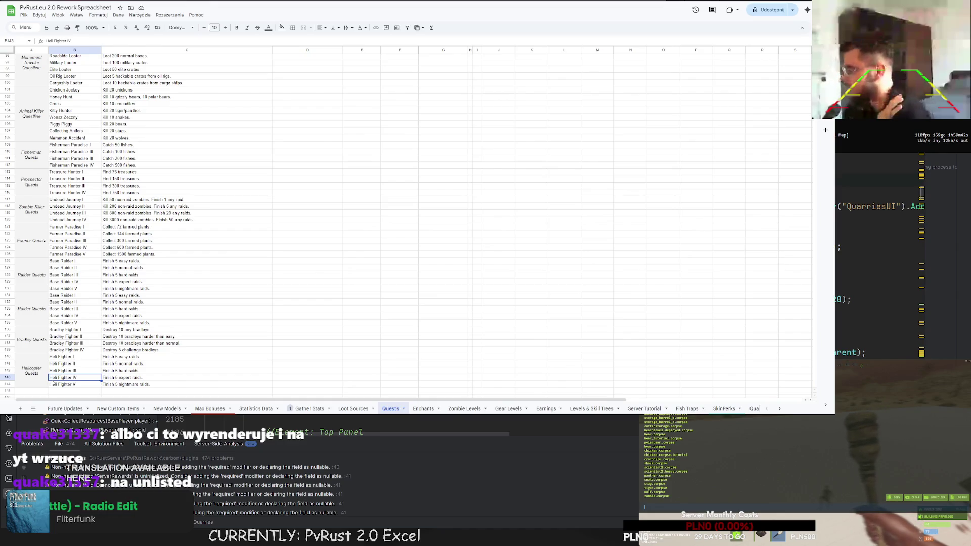
scroll(90, 355, down, 3)
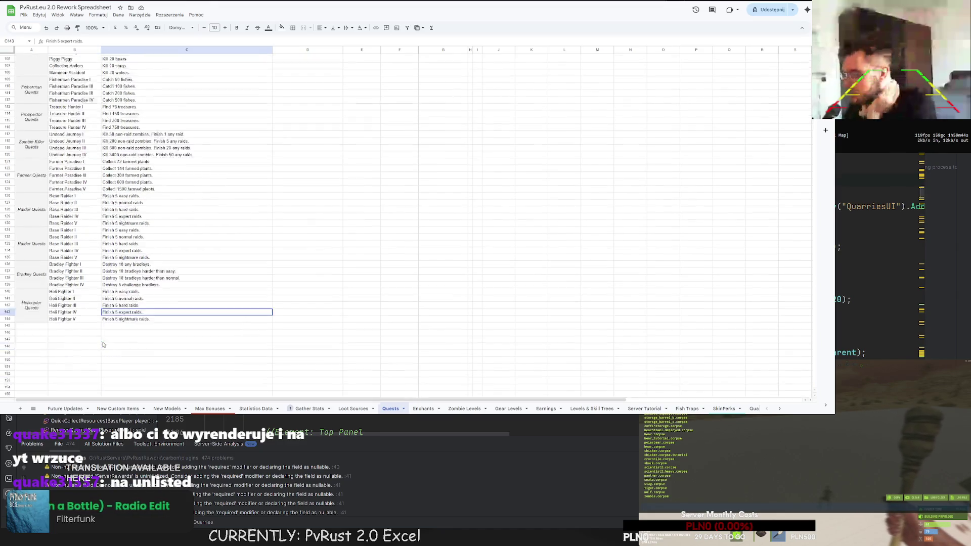
Step: Rewrite the Heli Fighter I description as 'Destroy 5 Tier I helicopters or harder.'
click(80, 328)
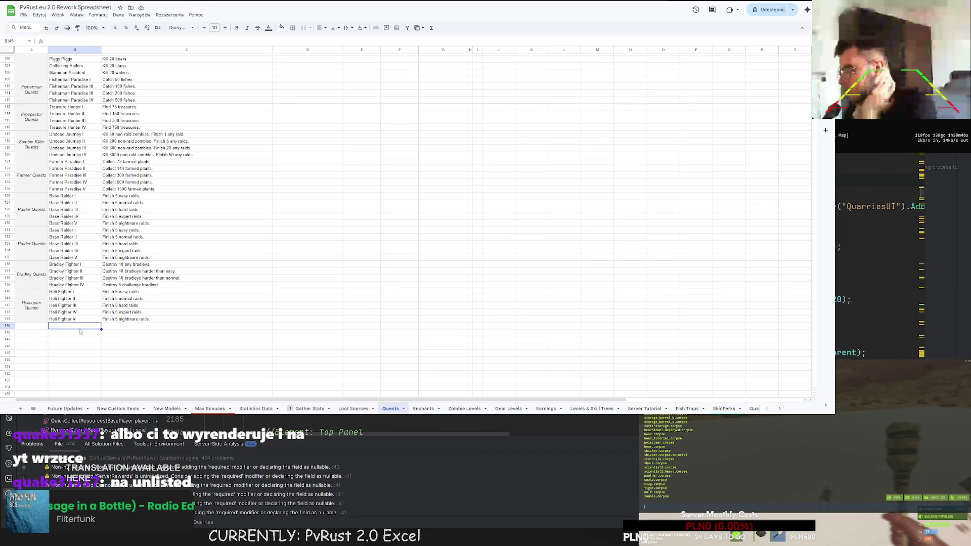
click(66, 340)
click(66, 333)
click(121, 332)
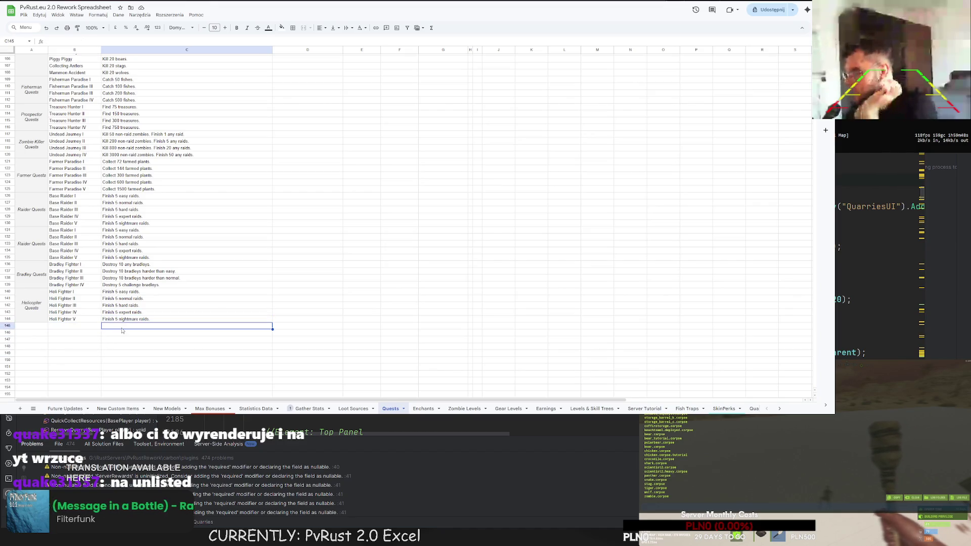
click(76, 334)
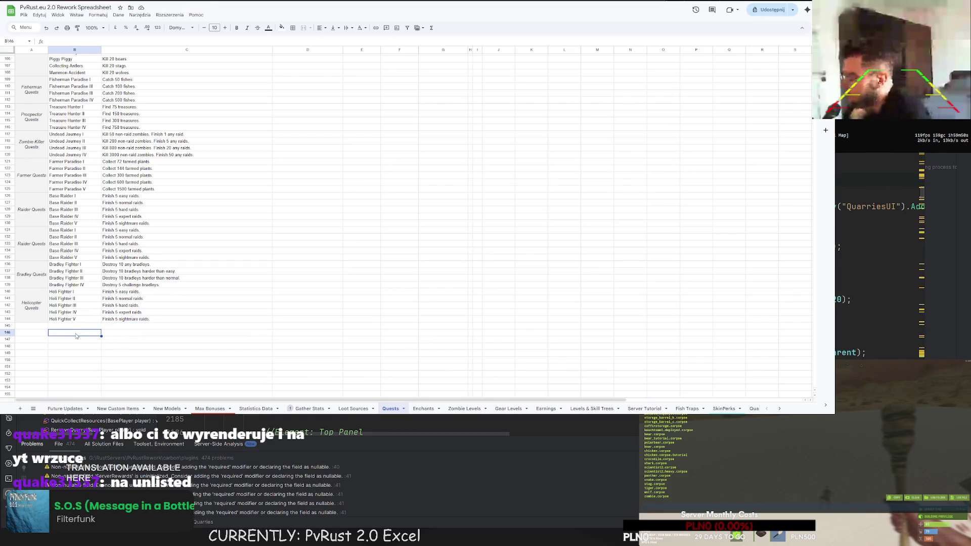
click(109, 339)
click(121, 327)
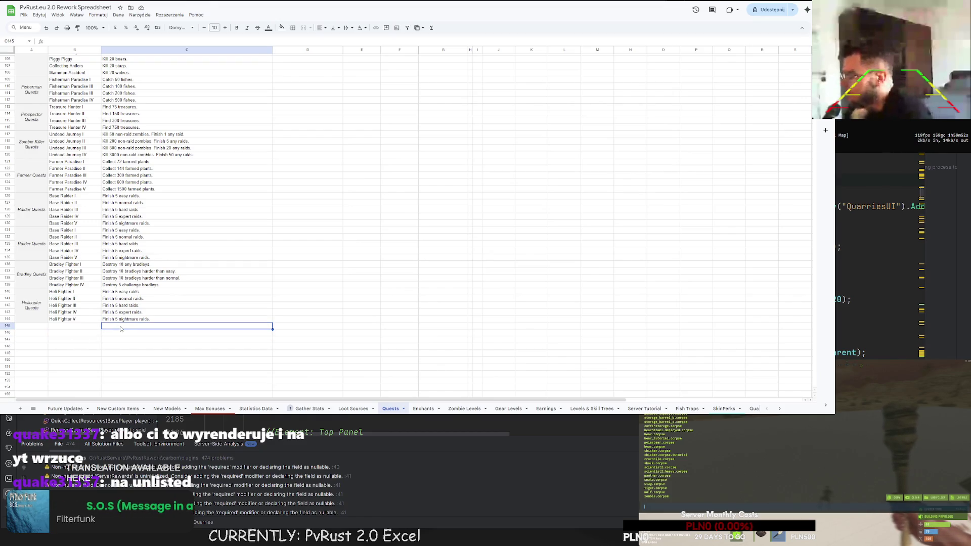
double_click(124, 292)
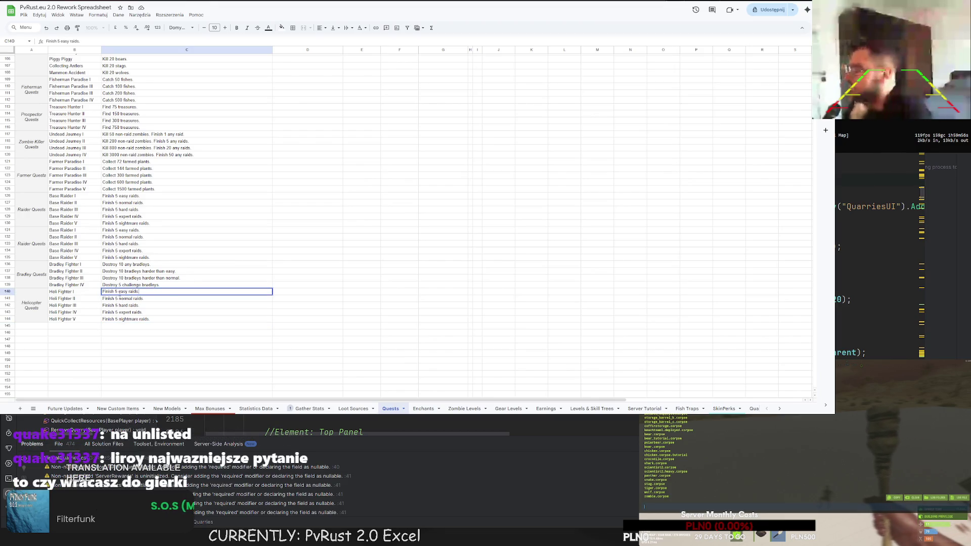
triple_click(131, 291)
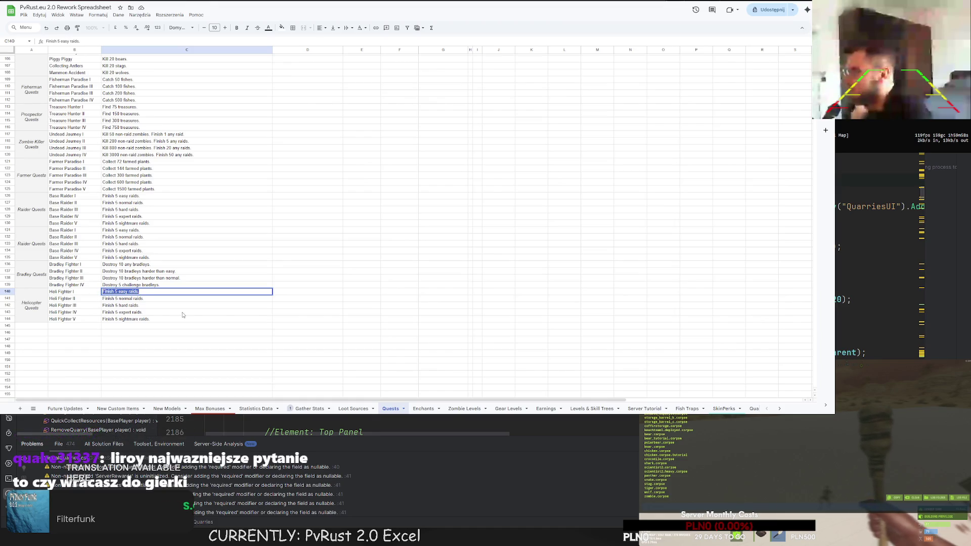
text(Destroy 5)
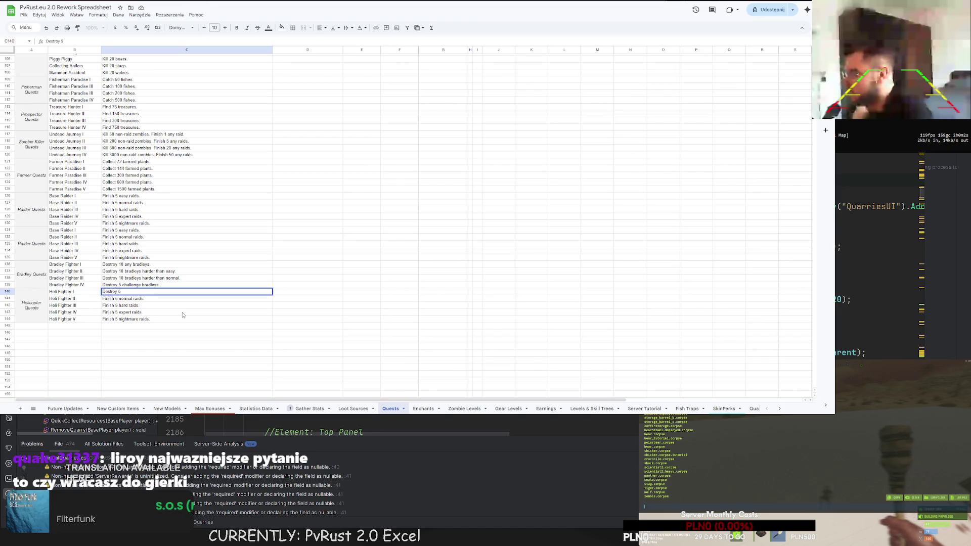
text( T)
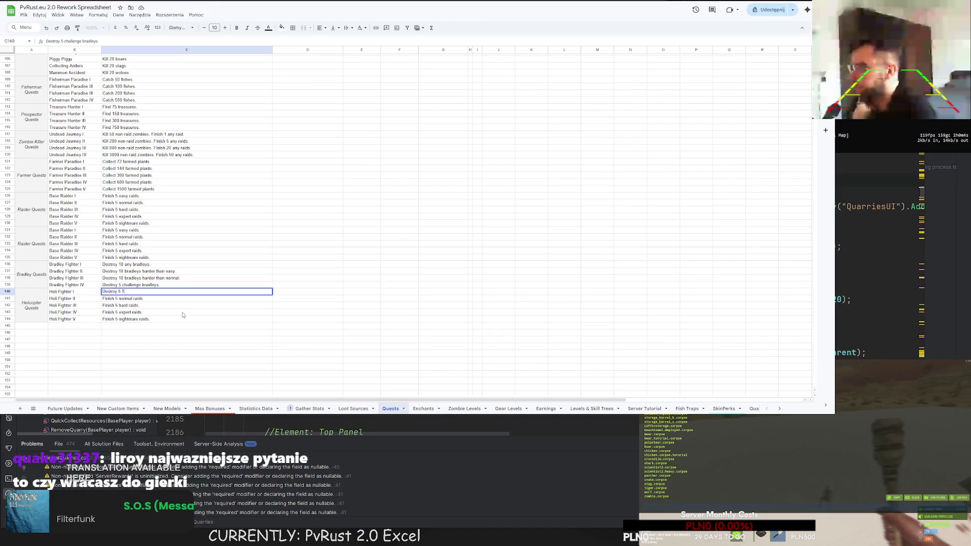
text(ier IHe)
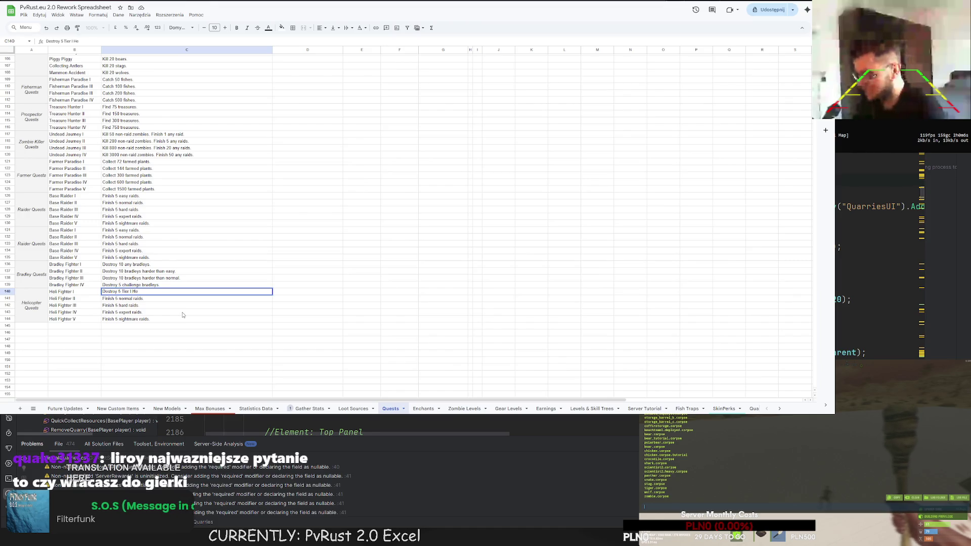
text(eli)
key(BackSpace)
text(r)
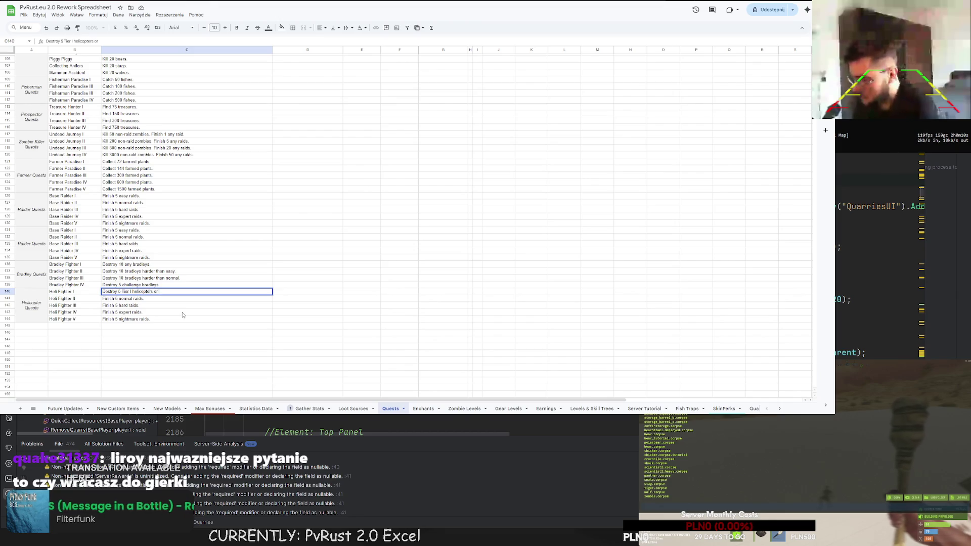
text(der.)
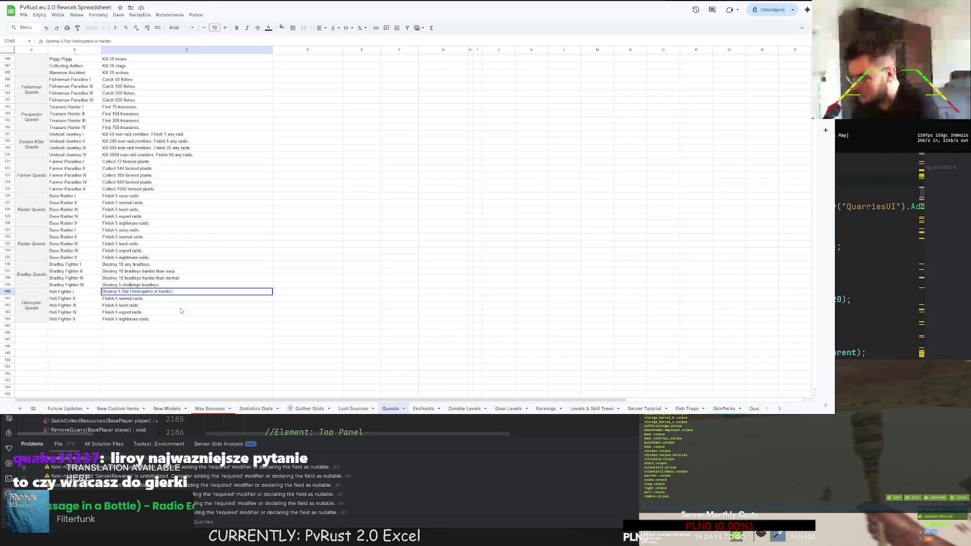
key(ctrl+a)
key(ctrl+c)
key(Return)
Step: Paste that description into C141–C143, changing the numeral to Tier II, III and IV
key(ctrl+a)
key(Return)
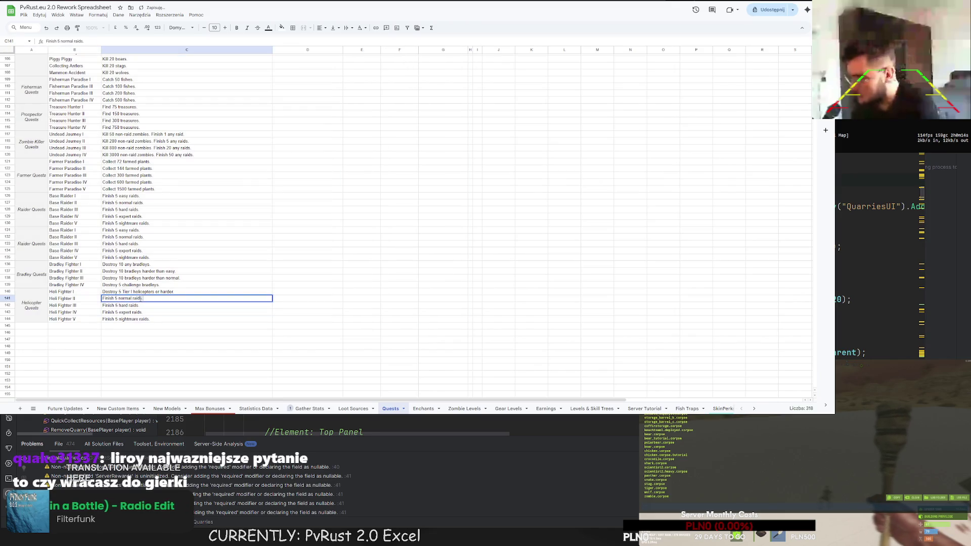
key(ctrl+a)
key(ctrl+v)
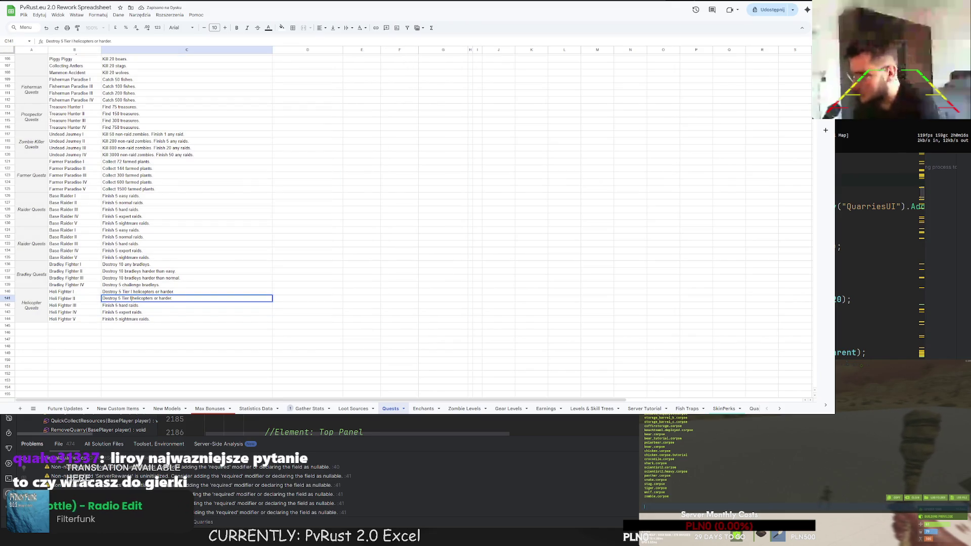
text(I)
key(Return)
key(Return)
key(ctrl+a)
key(ctrl+v)
text(II)
key(Return)
key(Return)
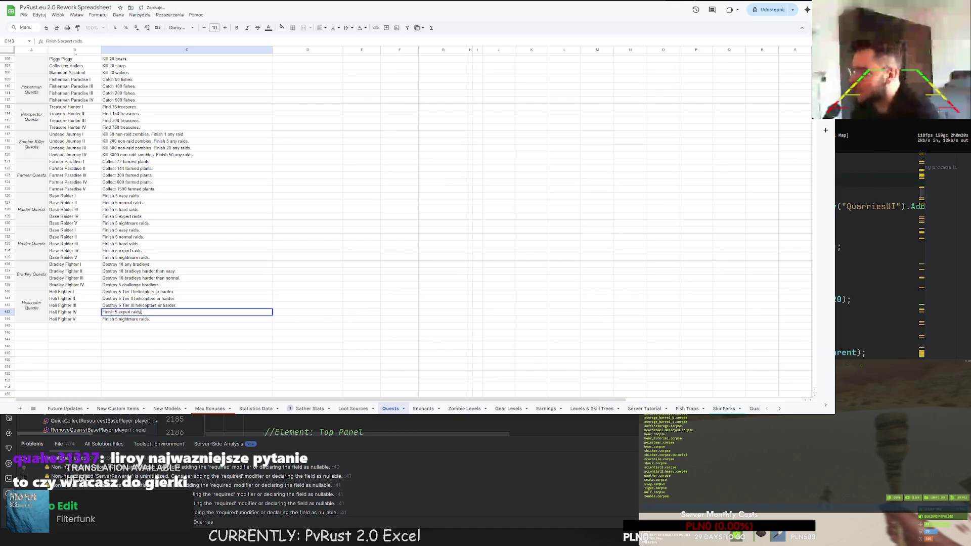
key(ctrl+a)
key(ctrl+v)
text(V)
key(Return)
key(Return)
key(ctrl+a)
Step: Make the Heli Fighter V description 'Destroy 5 Tier V helicopters.' without 'or harder'
key(ctrl+v)
click(132, 319)
key(BackSpace)
text(V)
drag(175, 319, 156, 320)
key(BackSpace)
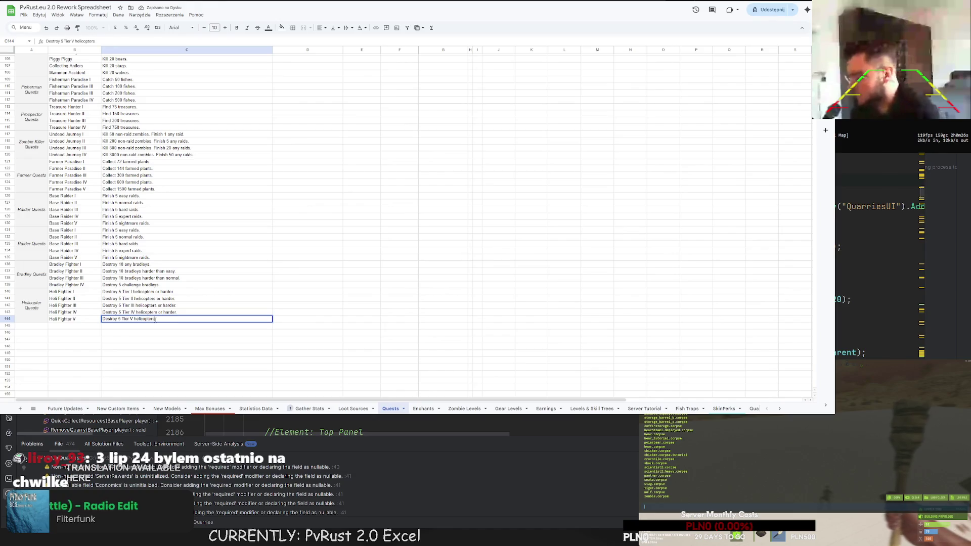
text(.)
key(Return)
key(Up)
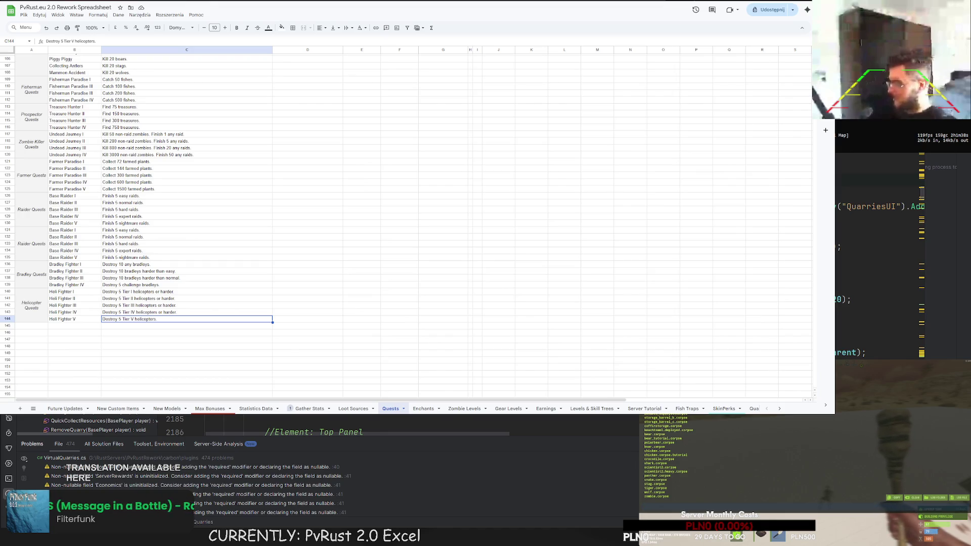
click(230, 288)
scroll(304, 288, up, 15)
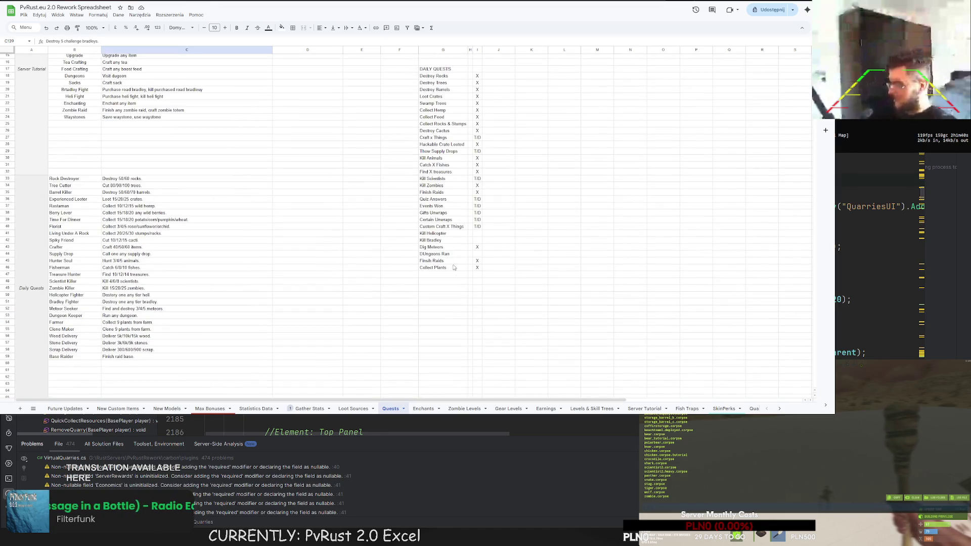
Step: Mark Kill Helicopter and Kill Bradley with an X in the daily quests list
click(478, 255)
click(477, 239)
text(X)
click(477, 234)
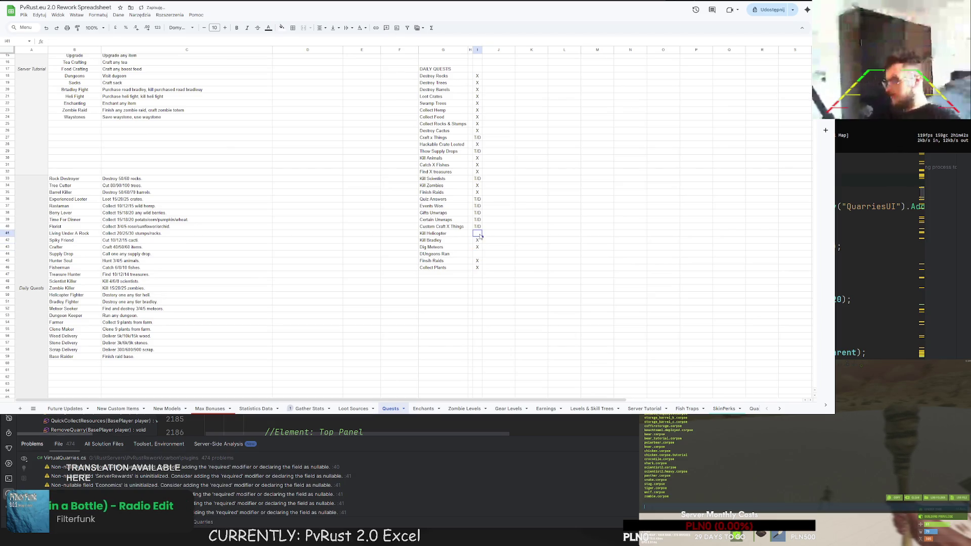
text(X)
key(Tab)
Step: Copy the Helicopter Quests block A140:C144
scroll(507, 267, down, 15)
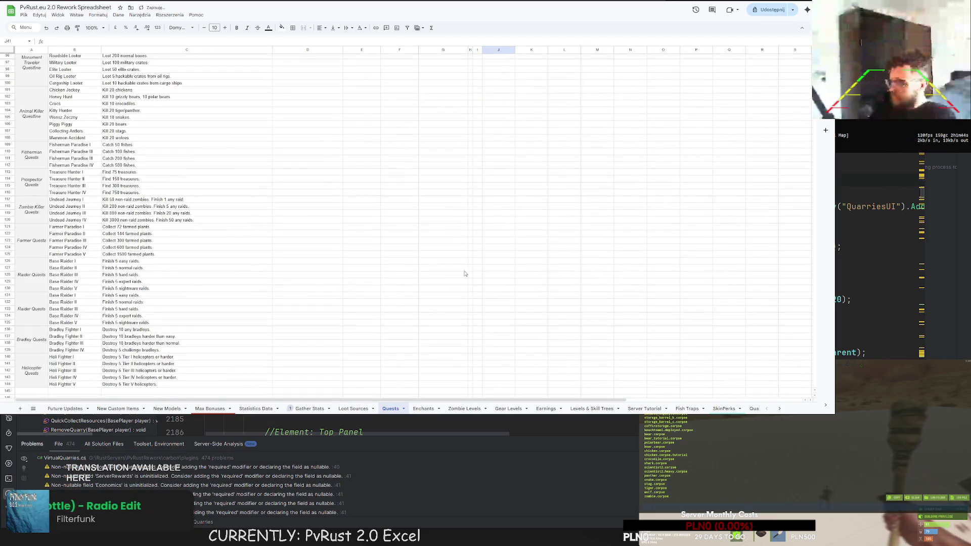
drag(47, 202, 162, 221)
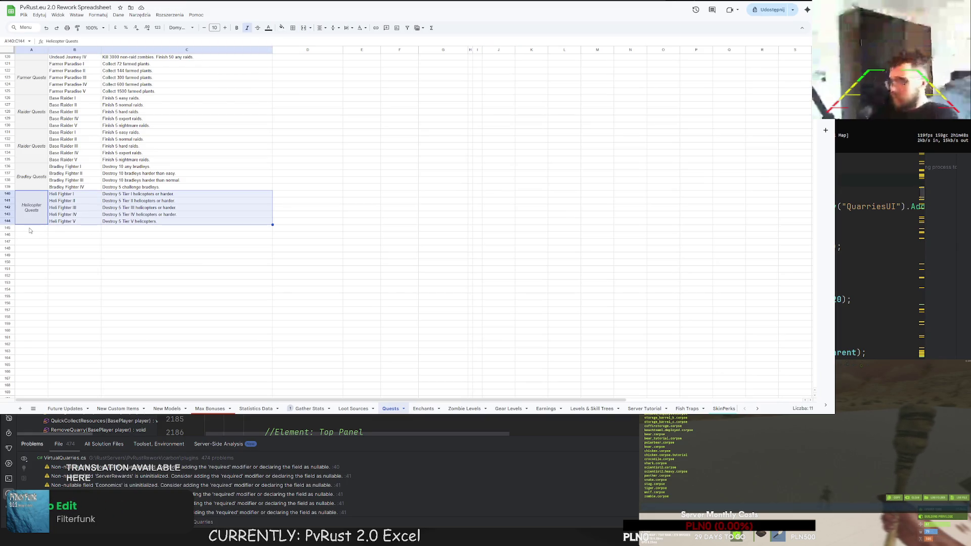
key(ctrl+c)
scroll(50, 239, up, 3)
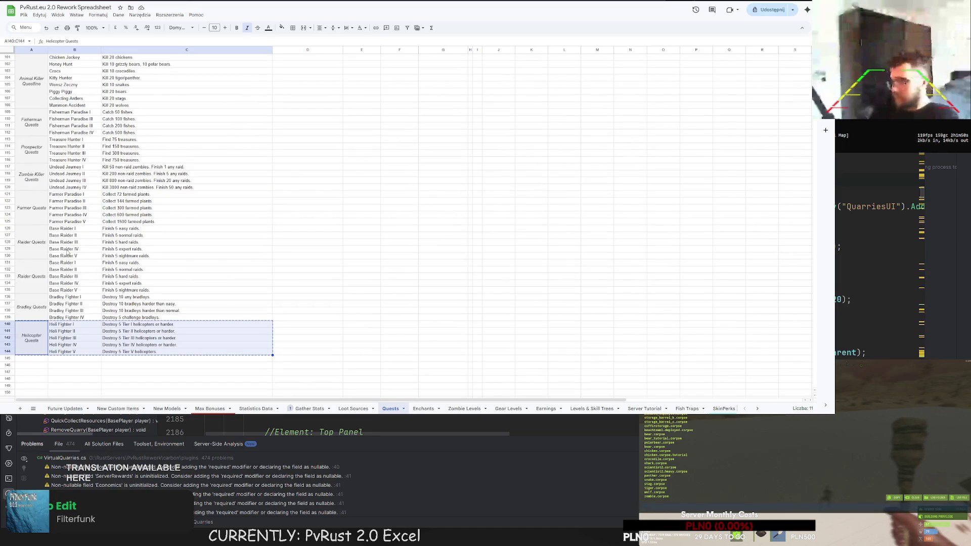
scroll(68, 253, up, 3)
scroll(50, 181, up, 3)
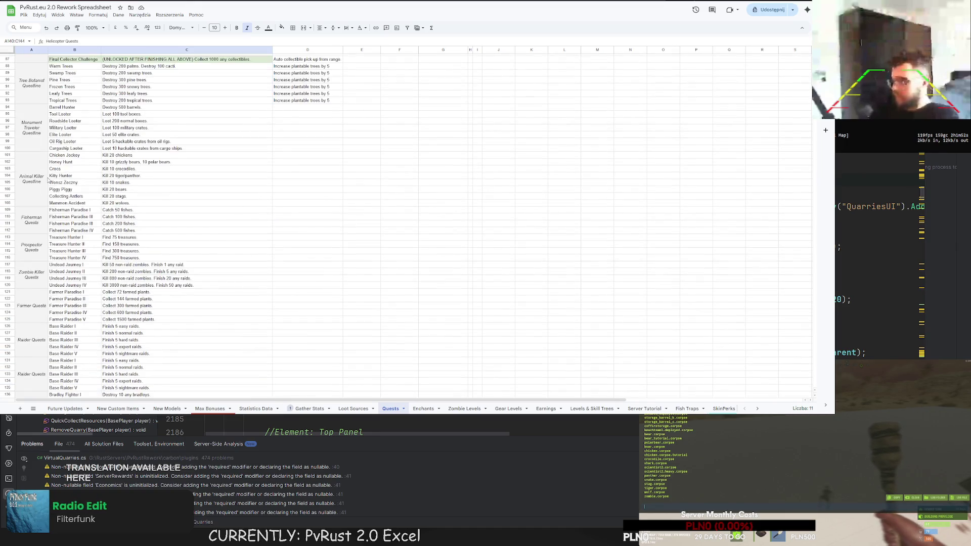
scroll(42, 175, down, 10)
Step: Paste the copied Helicopter Quests rows at row 145 and relabel the group Dungeon Quests
click(37, 232)
key(ctrl+v)
double_click(36, 231)
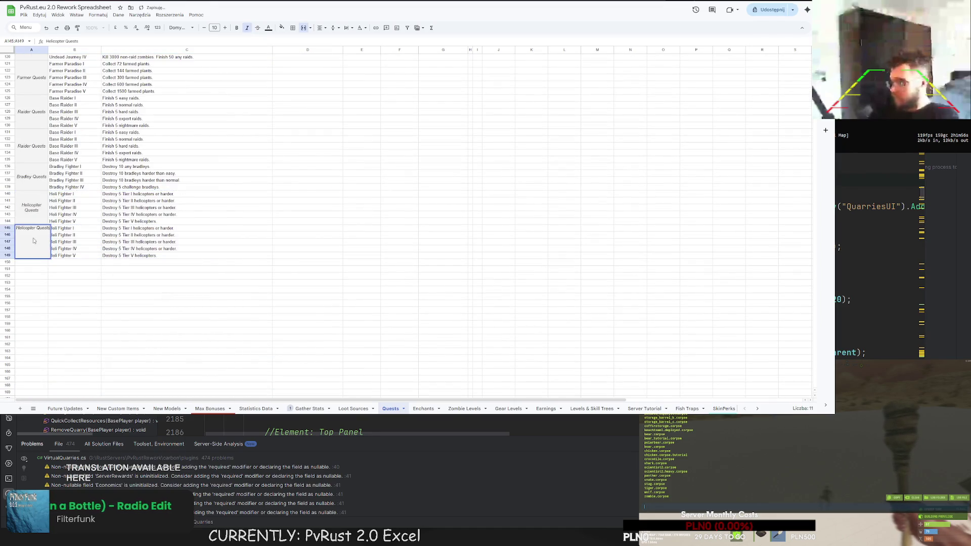
text(Dungeon)
key(Return)
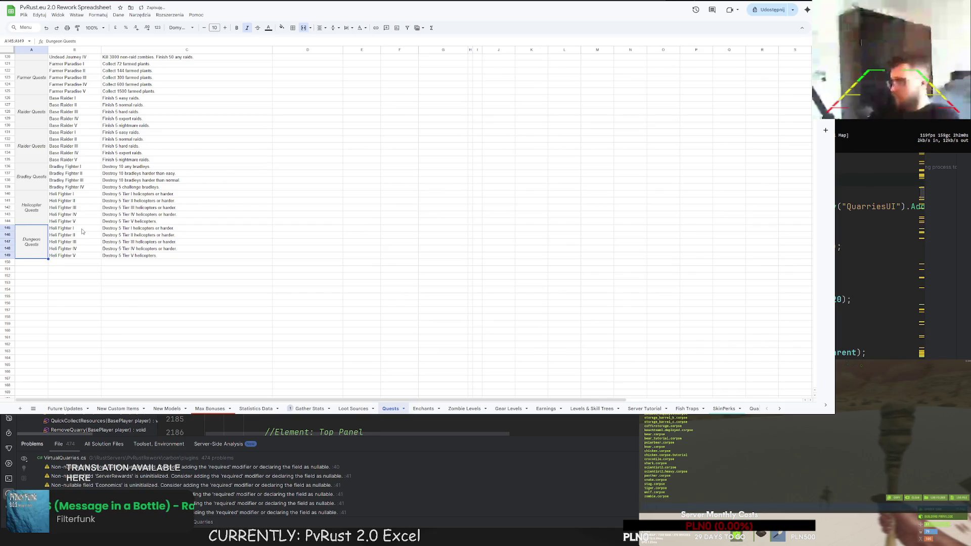
Step: Rename the pasted group's merged label to Single Quests
double_click(56, 228)
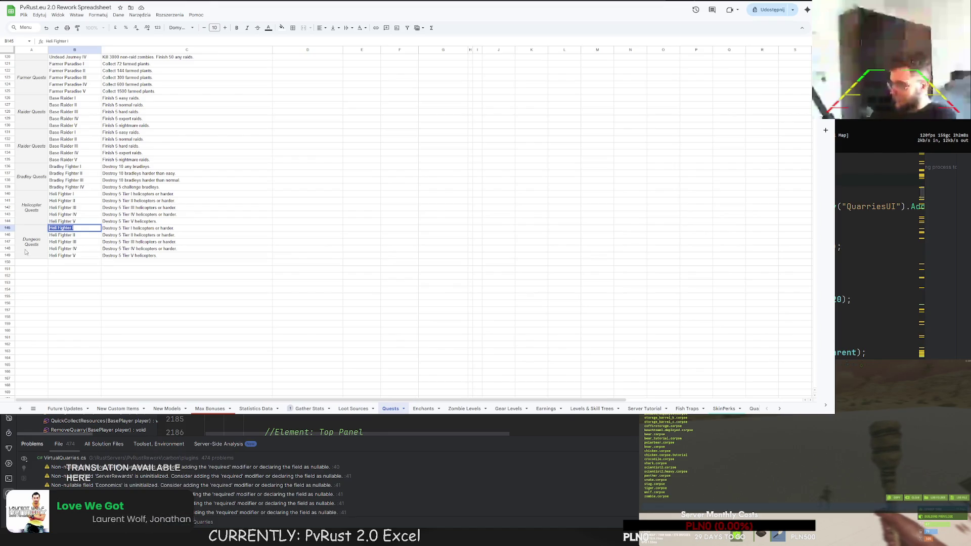
click(40, 229)
double_click(40, 229)
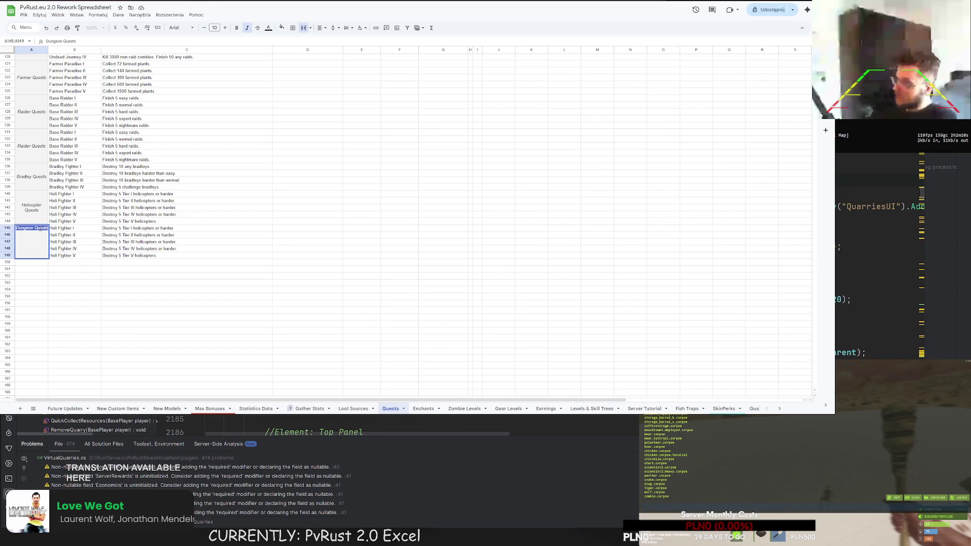
text(Single Qe)
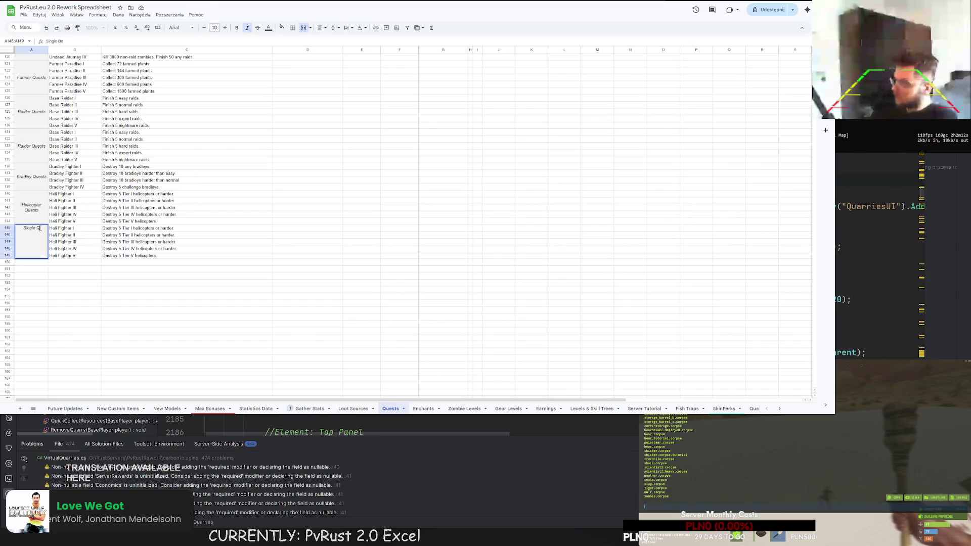
key(Return)
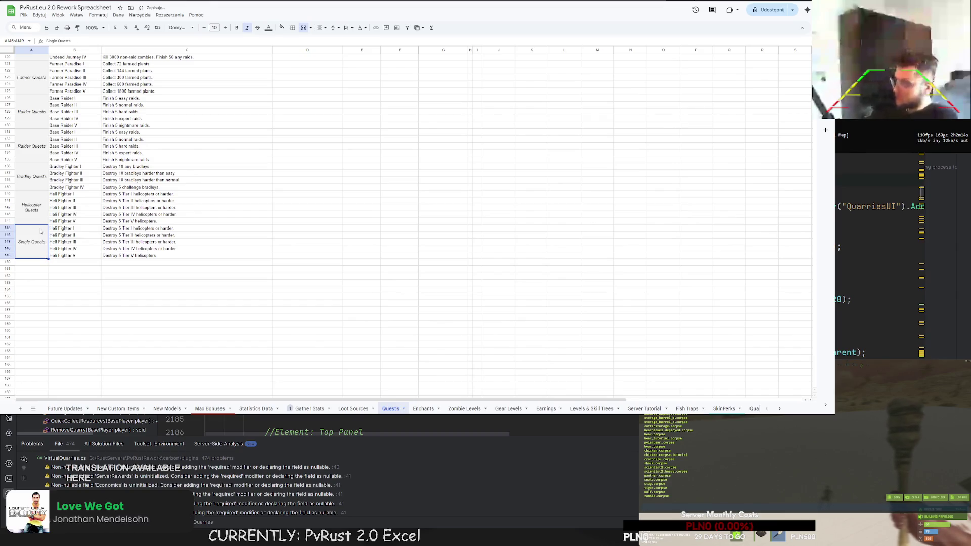
Step: Rename the first quest to Dungeon Finder, described as start 5 any dungeons
click(66, 229)
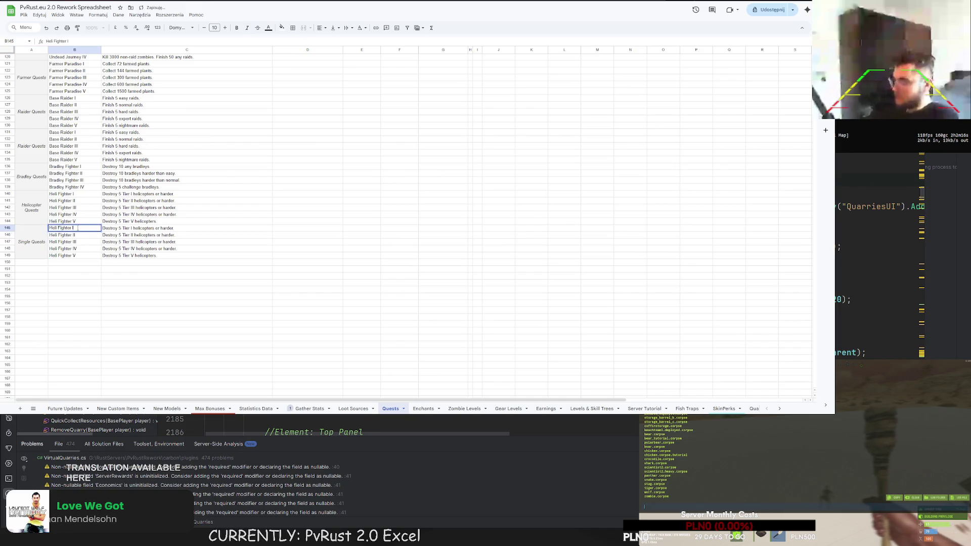
text(Dungeon )
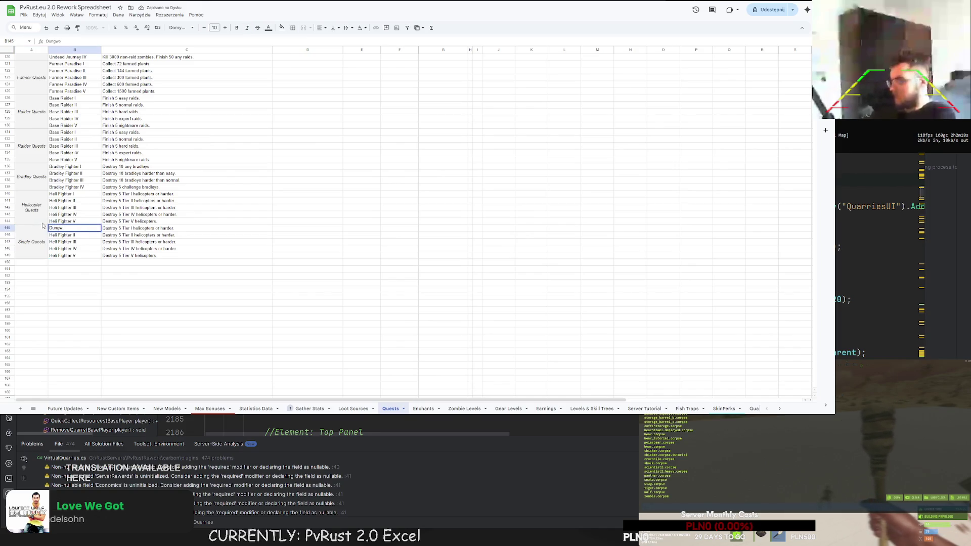
text(Visitor)
key(Return)
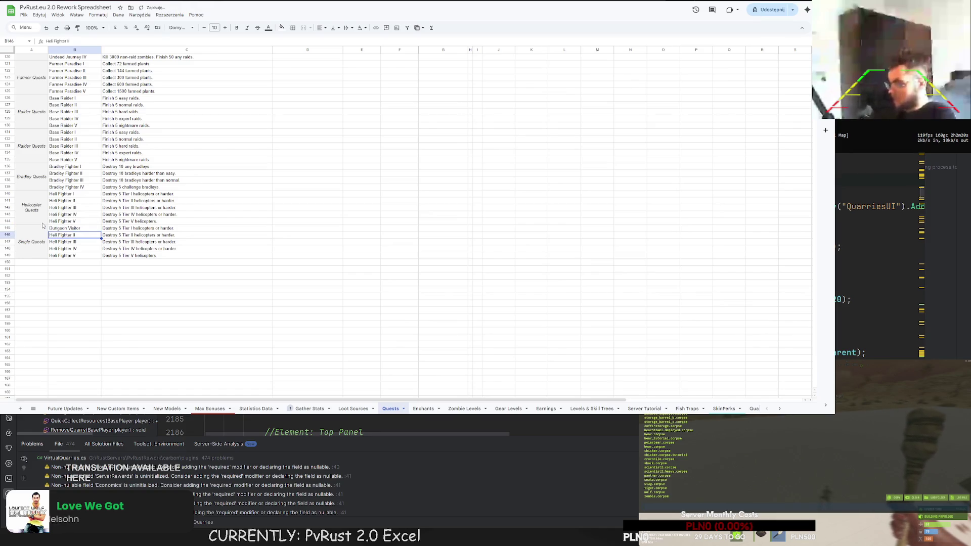
click(129, 228)
text(Start 5 any dungeons.)
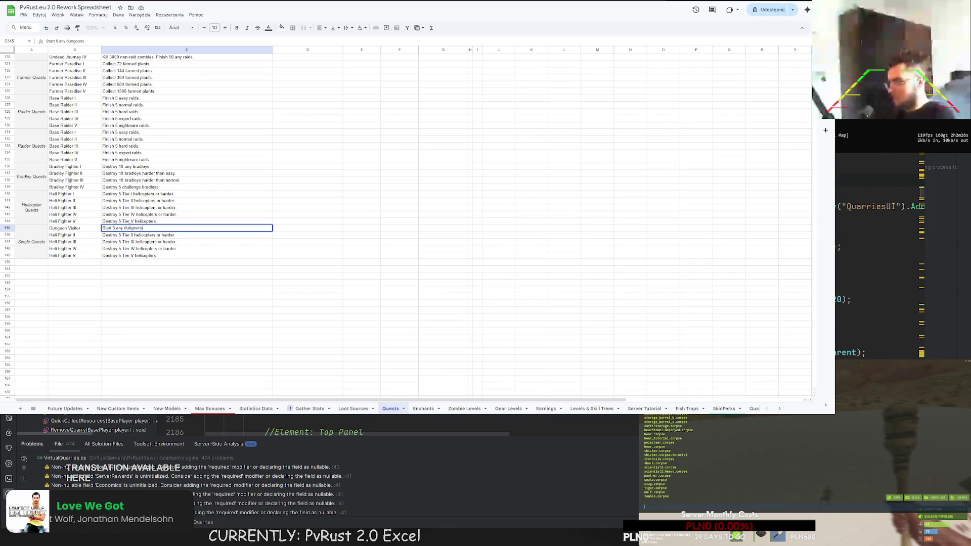
click(84, 228)
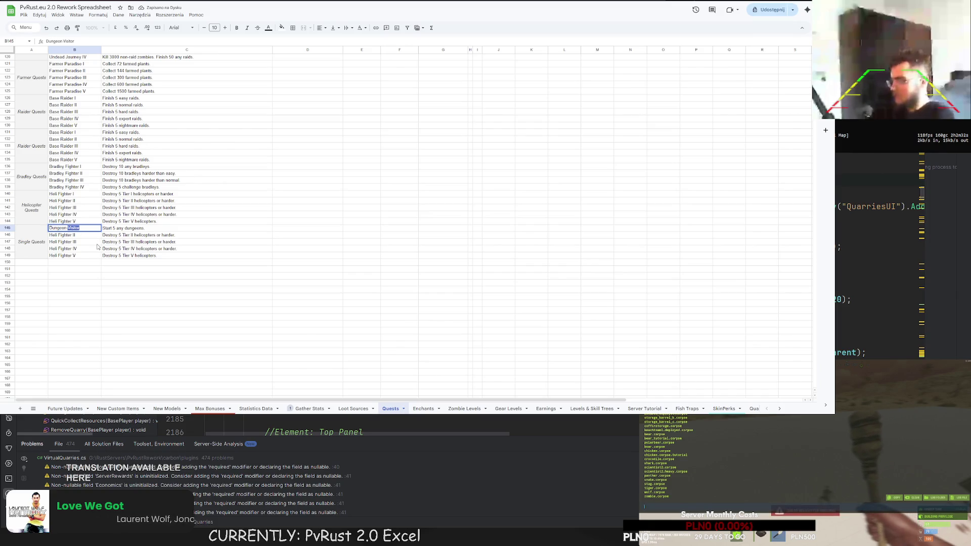
text(Finder)
key(Return)
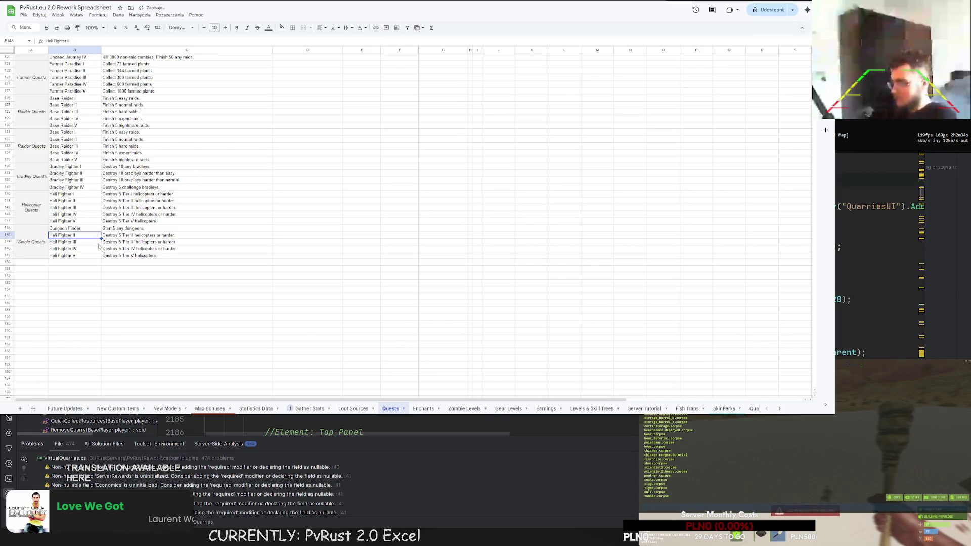
Step: Add the second quest Dungeon Visitor with description 'Join or start 15 dungeons.'
text(Dungeon Visitor)
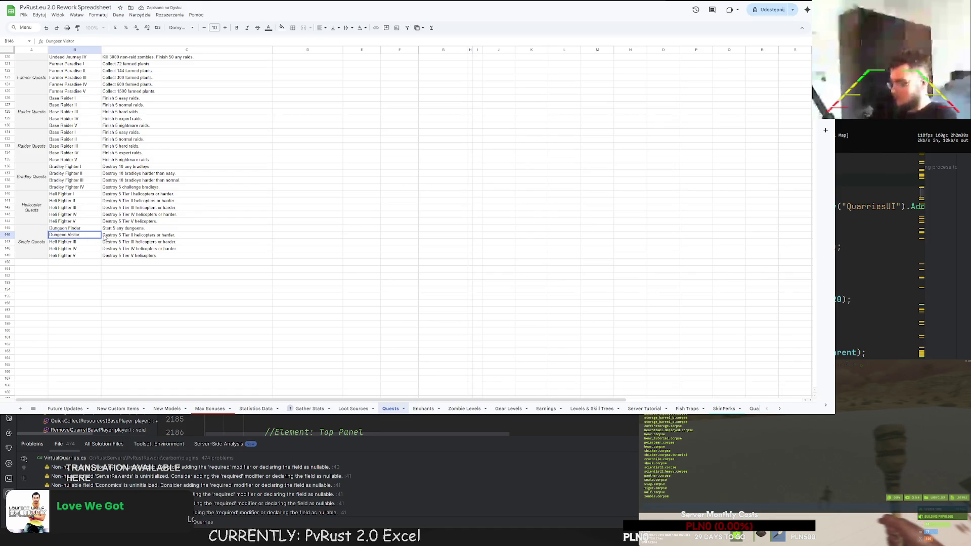
click(105, 238)
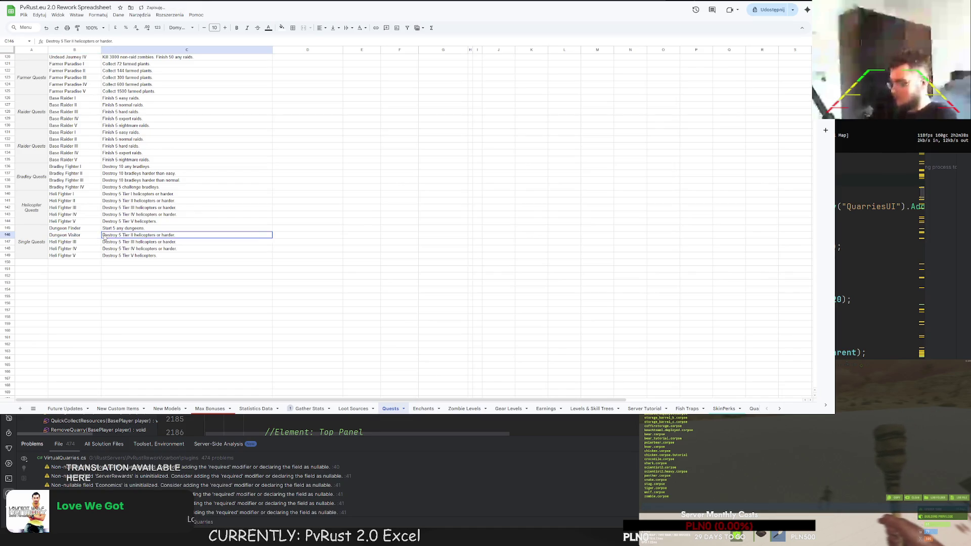
text(Visd)
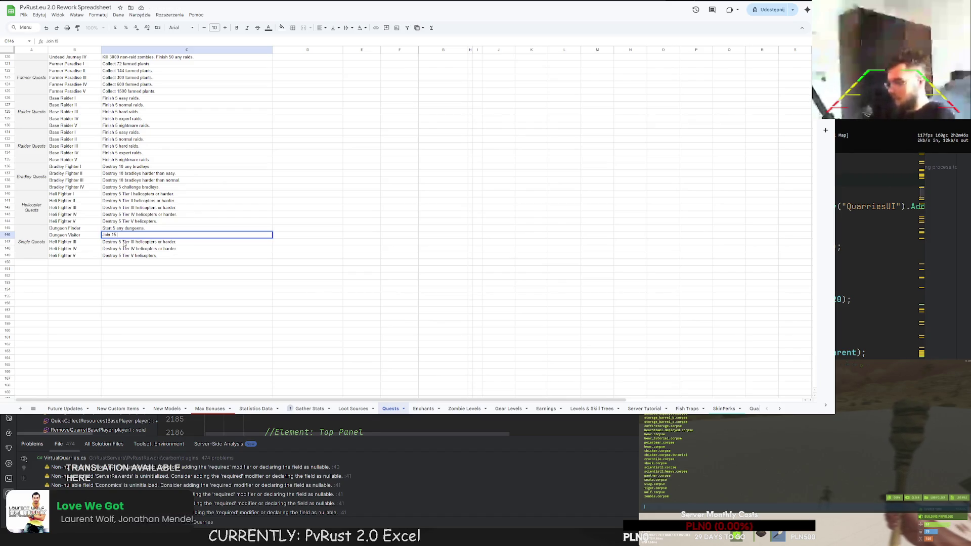
key(BackSpace)
text(un)
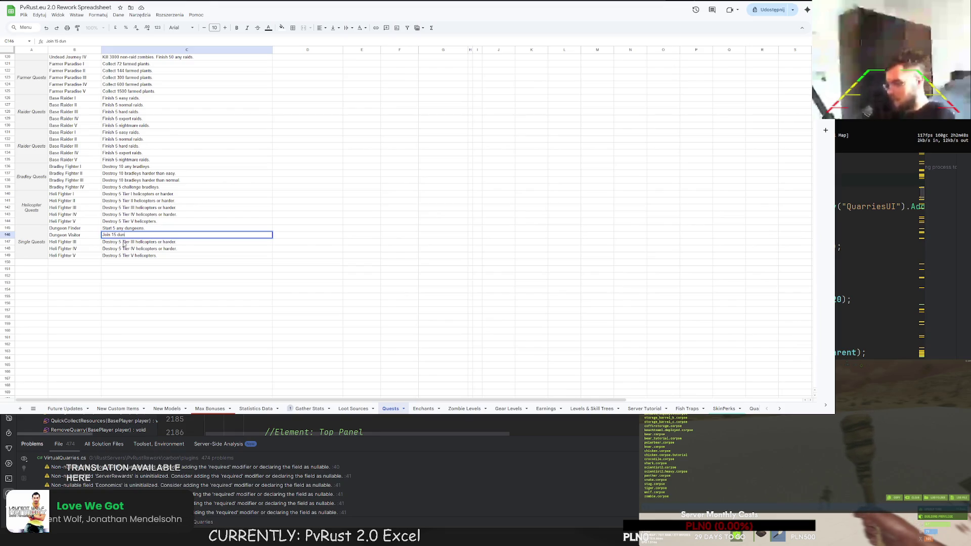
key(BackSpace)
key(BackSpace)
key(BackSpace)
key(BackSpace)
key(BackSpace)
key(BackSpace)
text(or s)
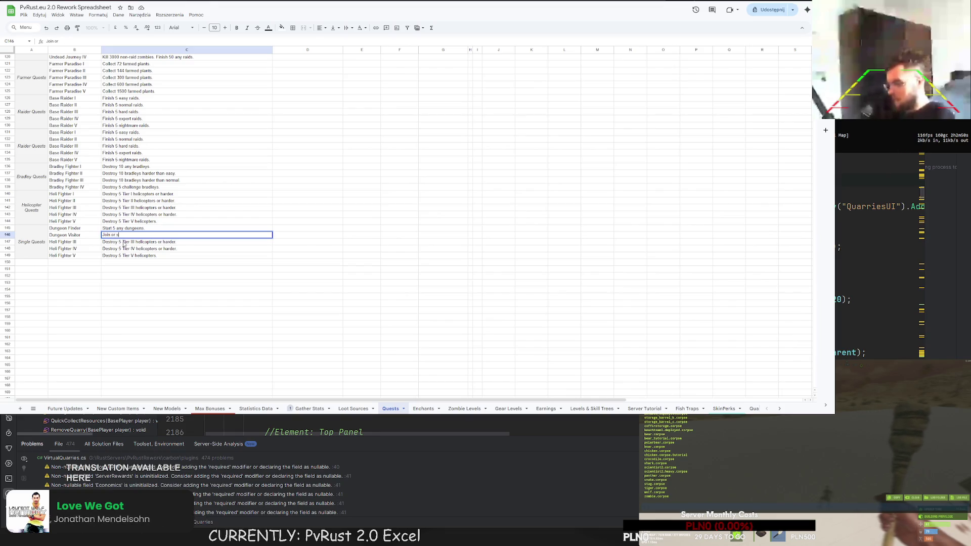
text(tart 15 dungeo)
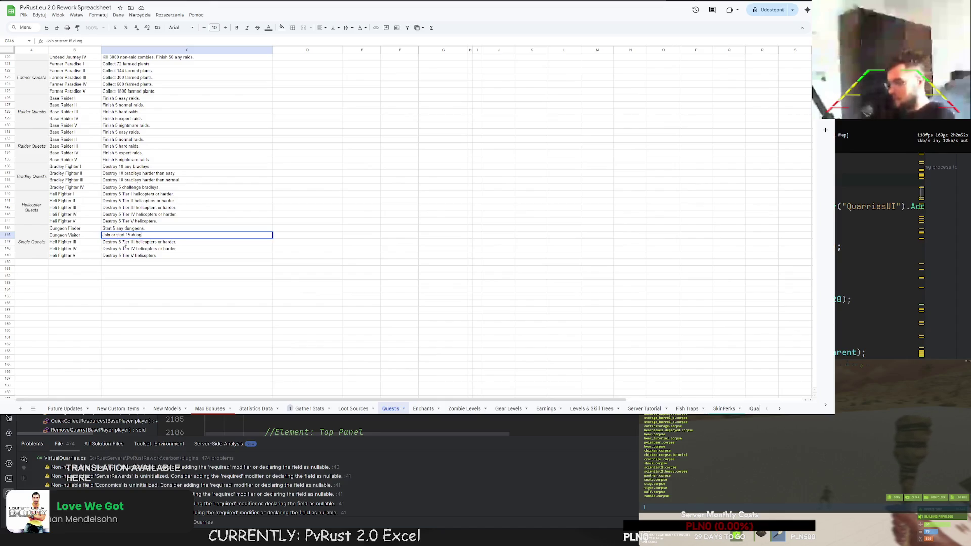
key(Return)
drag(125, 242, 152, 256)
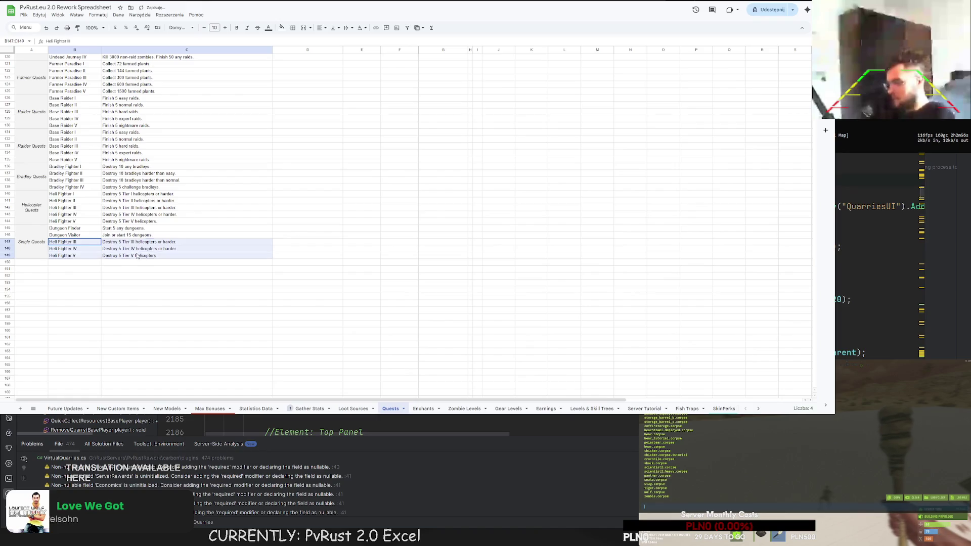
Step: Delete the leftover Heli Fighter rows B147:C149 from Single Quests
key(Delete)
scroll(180, 314, up, 5)
scroll(213, 295, up, 8)
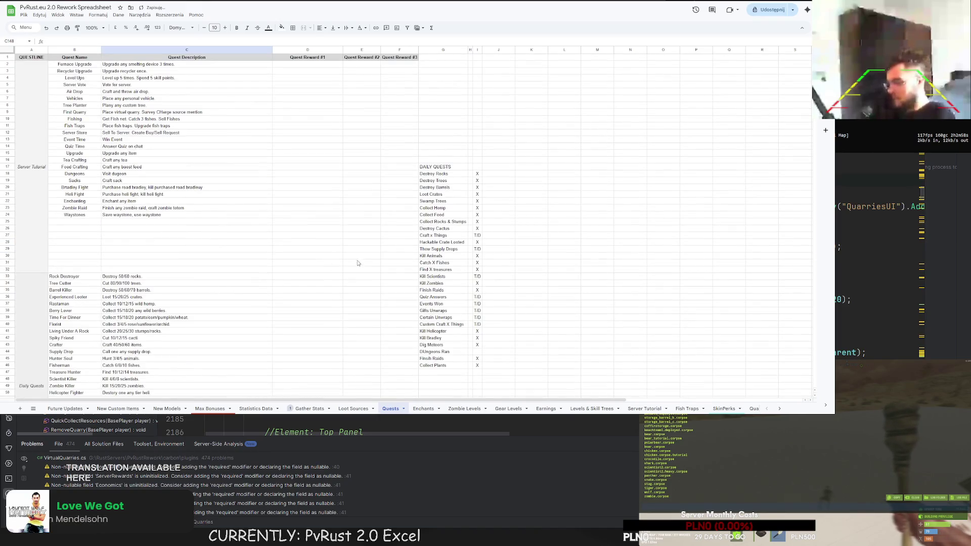
scroll(433, 274, down, 3)
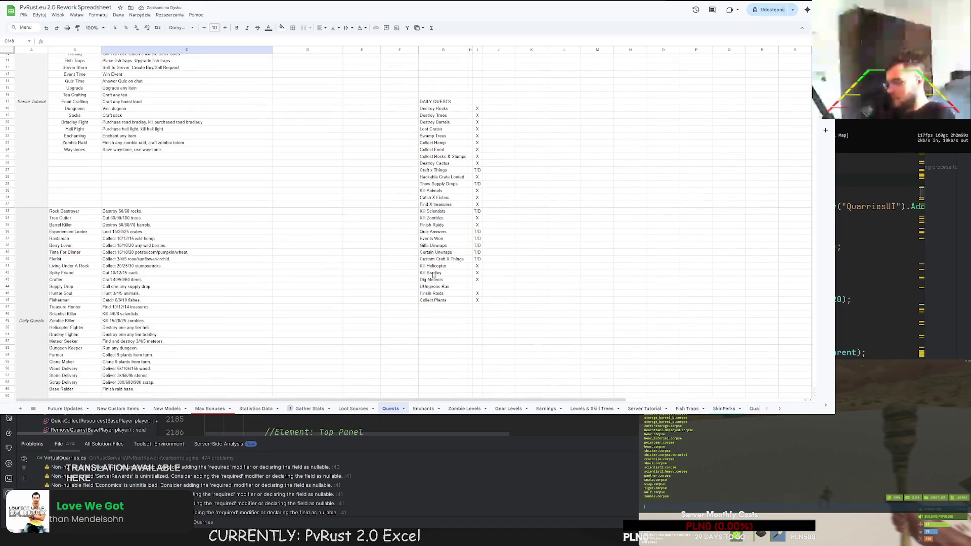
Step: Mark Dungeons Ran with an X in cell I44 of the daily quests list
click(477, 288)
text(X)
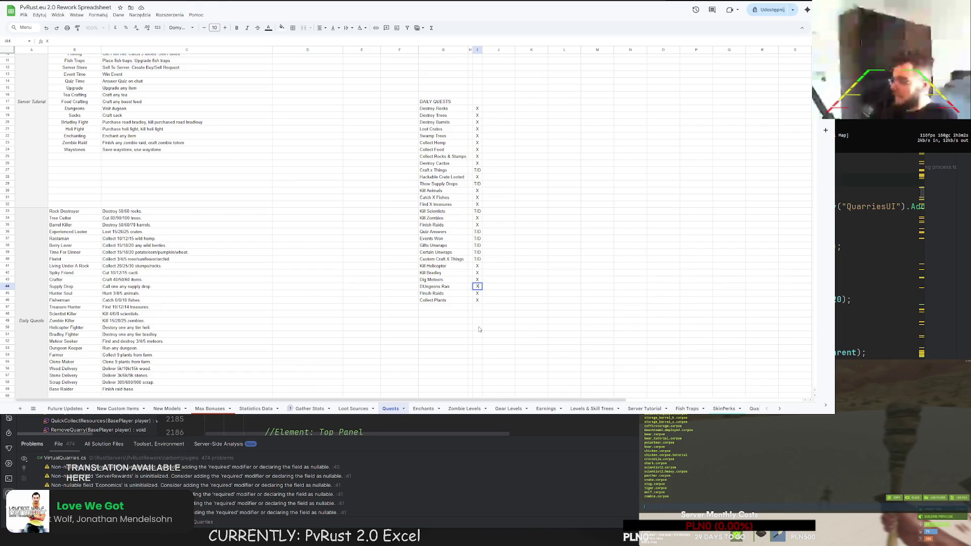
click(477, 327)
scroll(269, 331, down, 15)
scroll(269, 331, down, 13)
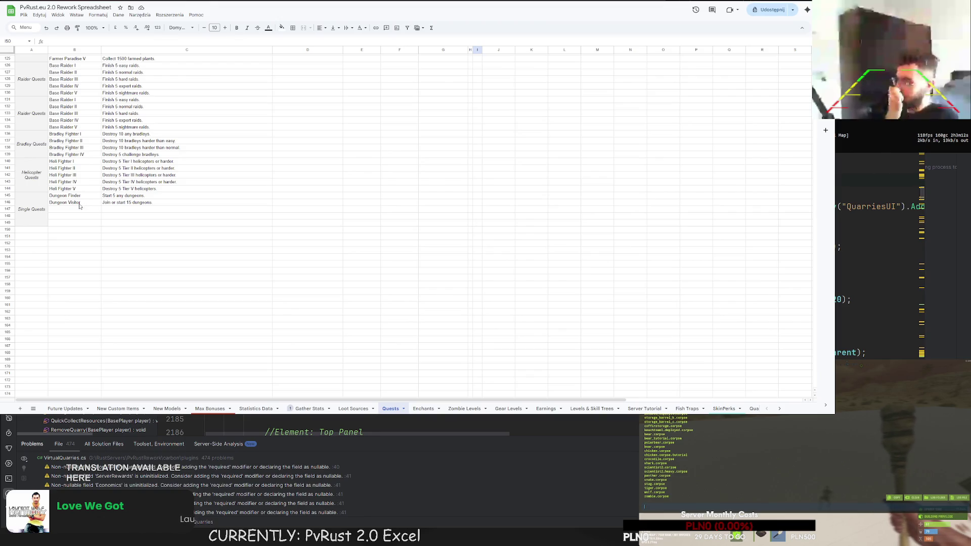
Step: Add Business Man in B147: 'Earn 20 000 RP from selling resources to server.'
double_click(75, 210)
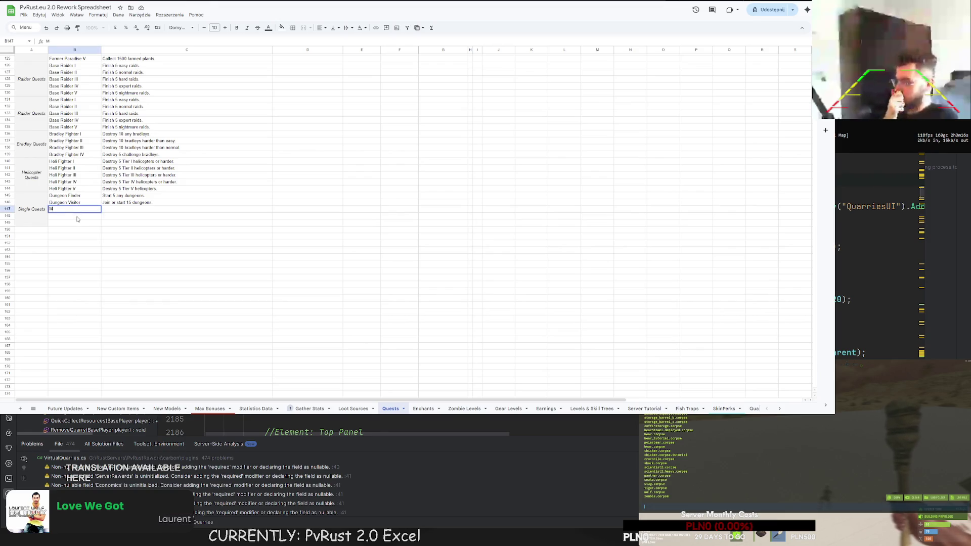
text(Bu)
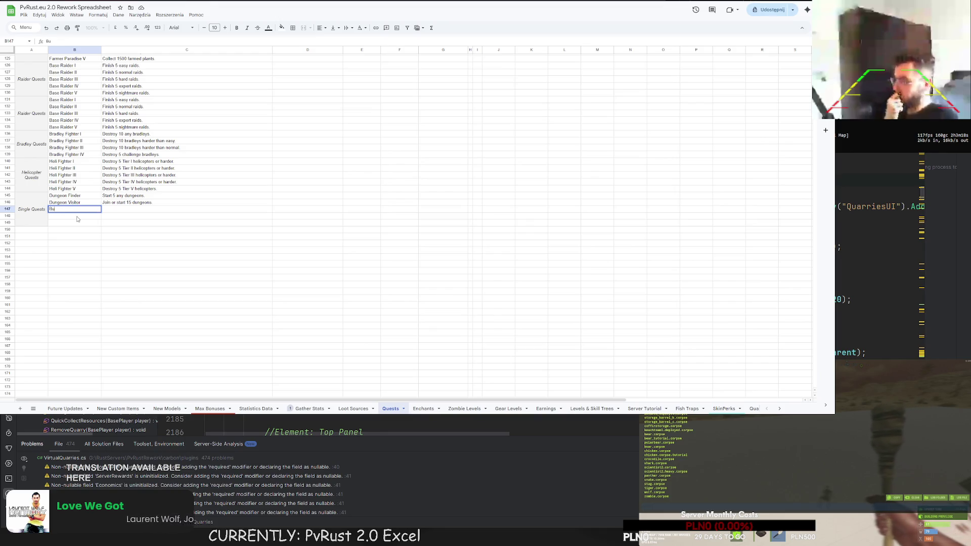
text(siness Man)
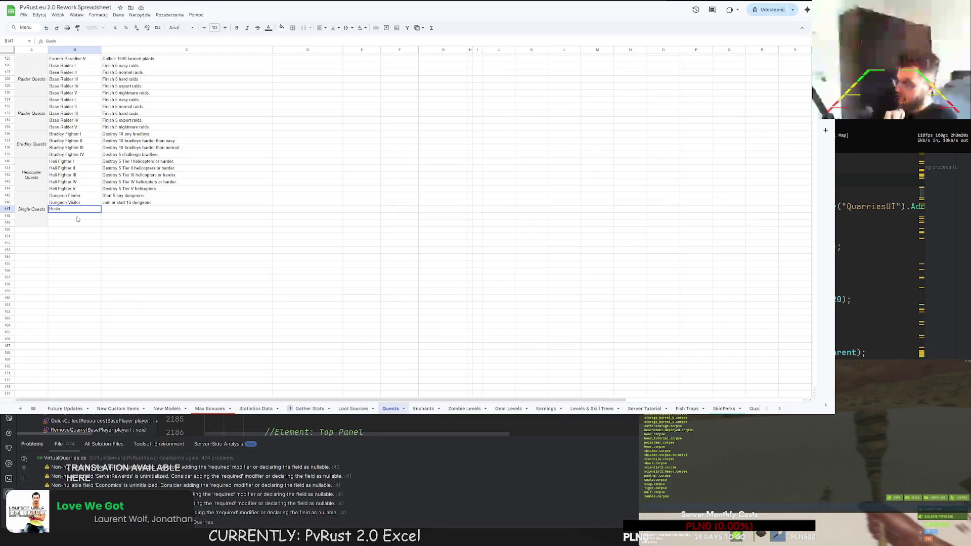
click(119, 209)
text(Earn 20.000 RP from selling re)
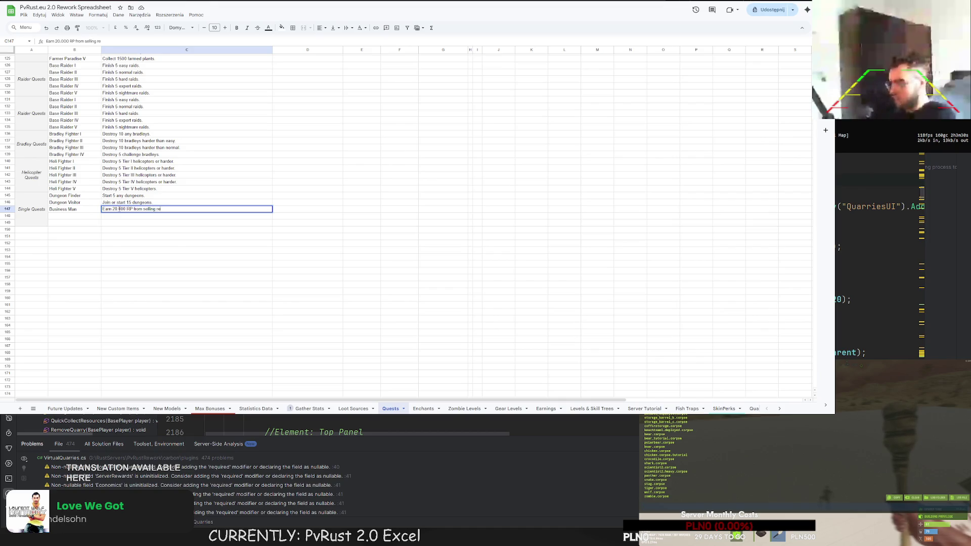
text(.)
key(Return)
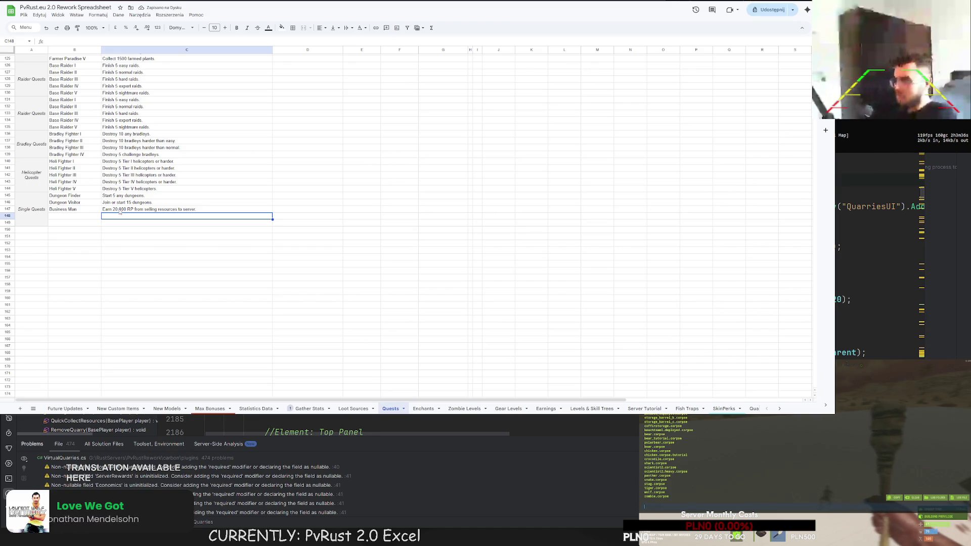
scroll(319, 281, up, 20)
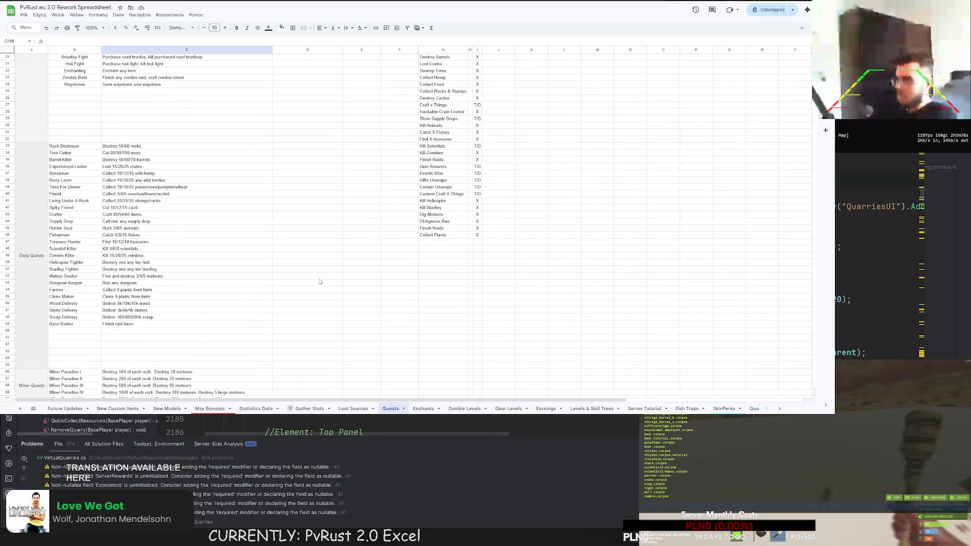
Step: Add a quest named Need A Lot Of Supplies in B148
scroll(379, 279, up, 4)
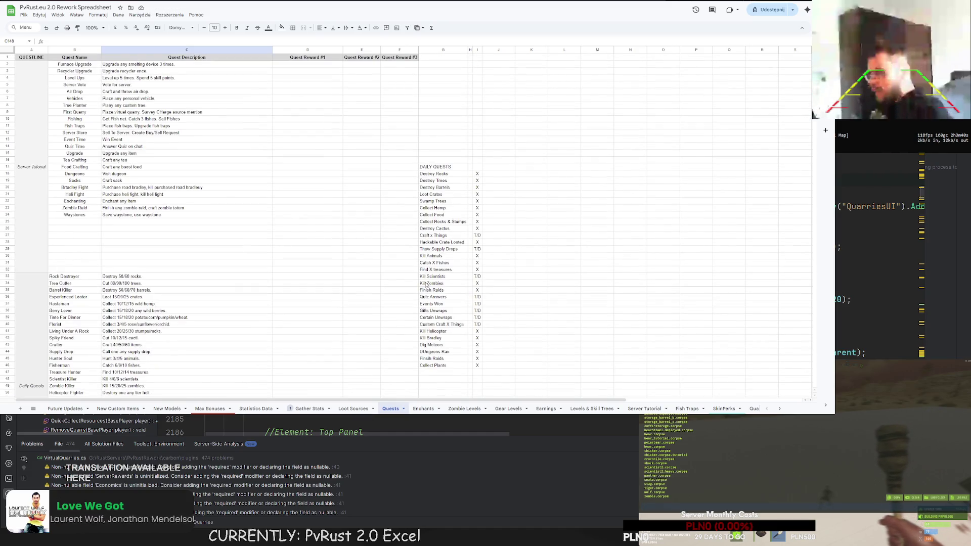
click(451, 249)
click(440, 235)
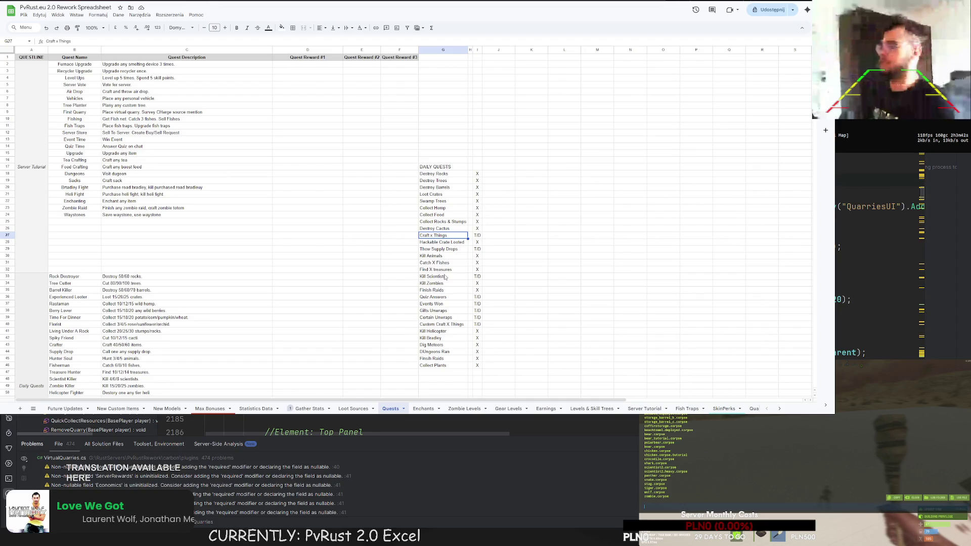
scroll(445, 277, down, 3)
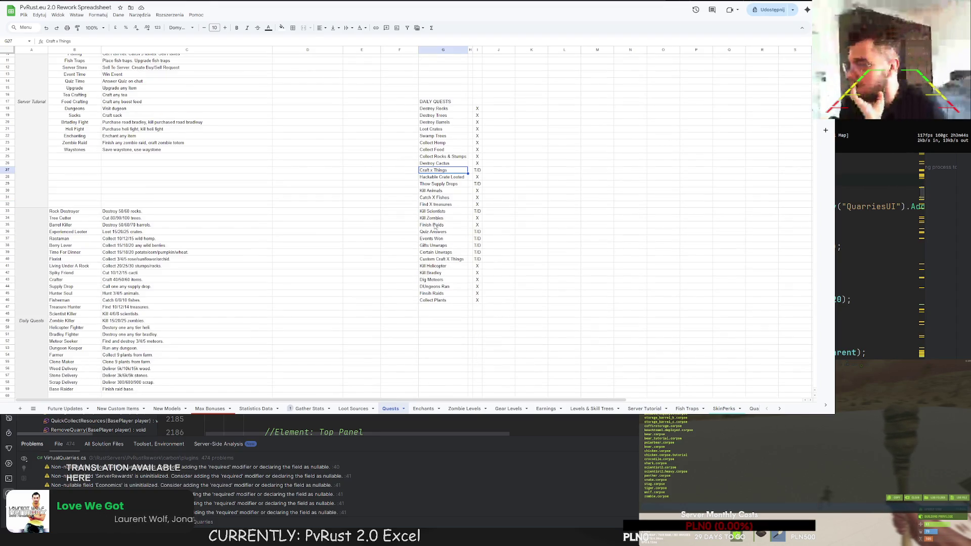
scroll(433, 230, down, 20)
scroll(431, 234, down, 10)
click(81, 314)
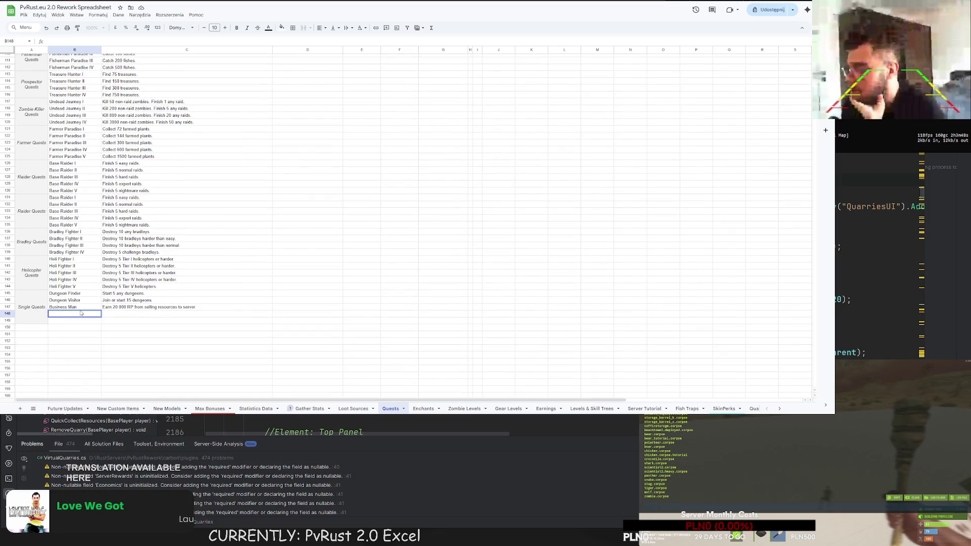
text(Supply)
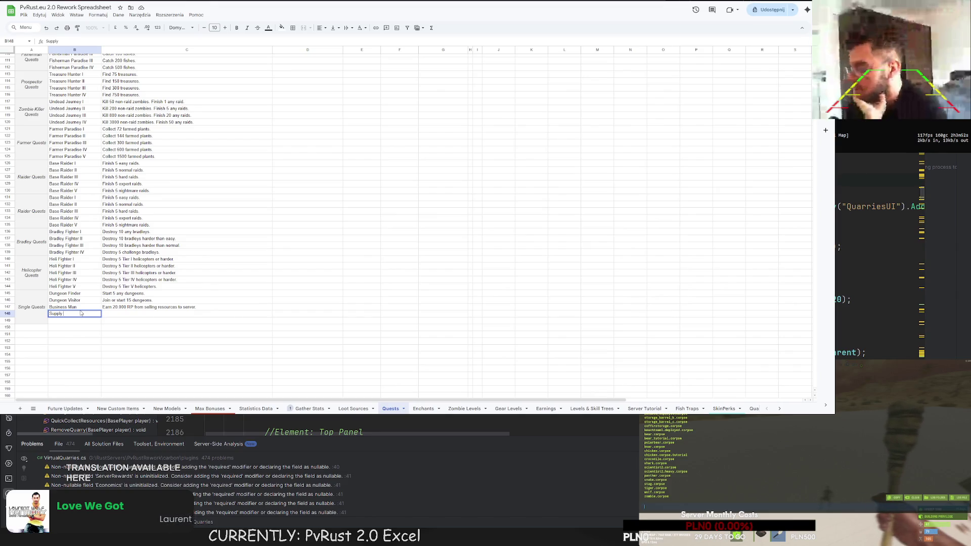
key(BackSpace)
key(BackSpace)
key(BackSpace)
text(Need A Lot Of Supplies)
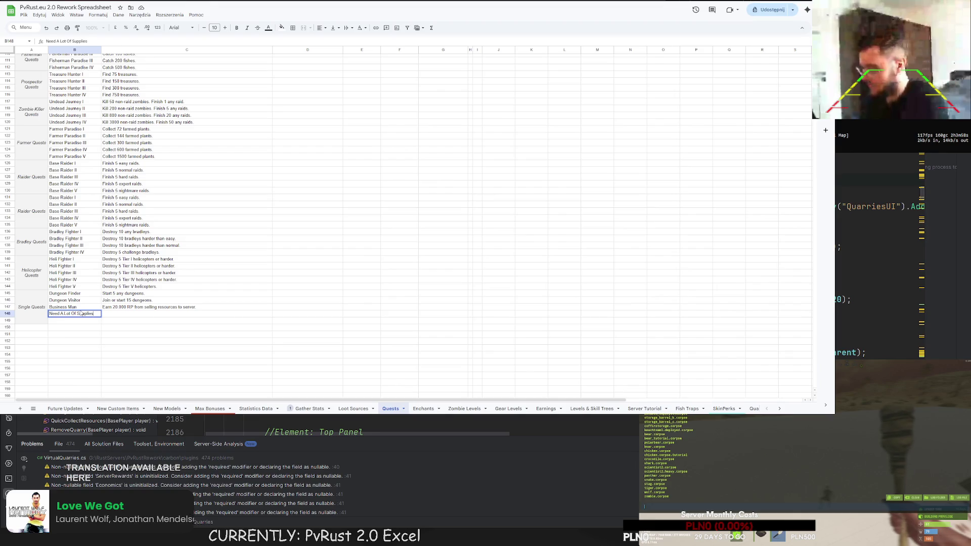
key(Tab)
Step: Describe it as 'Call Tier III Air Drop', removing the x3
text(Call x3 T)
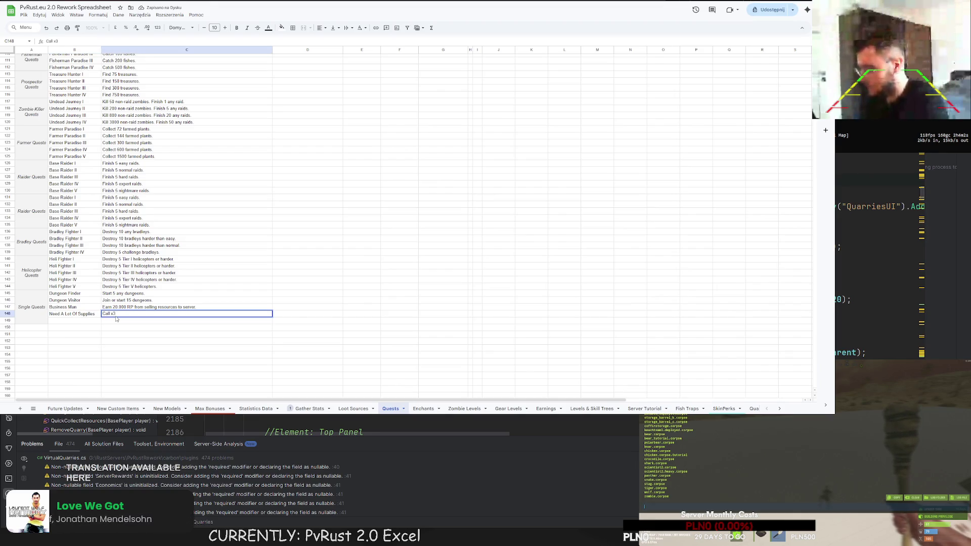
text(ier III Air Dri)
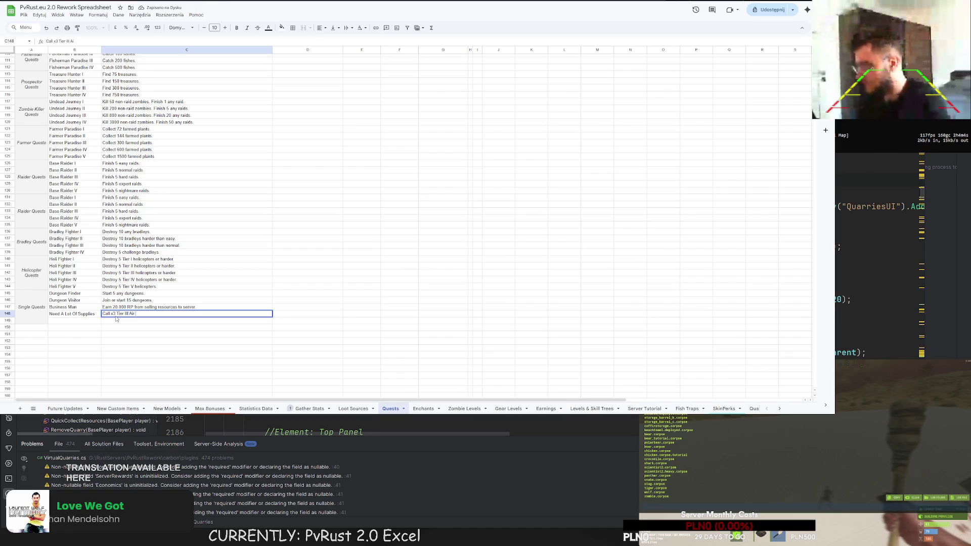
key(BackSpace)
text(op)
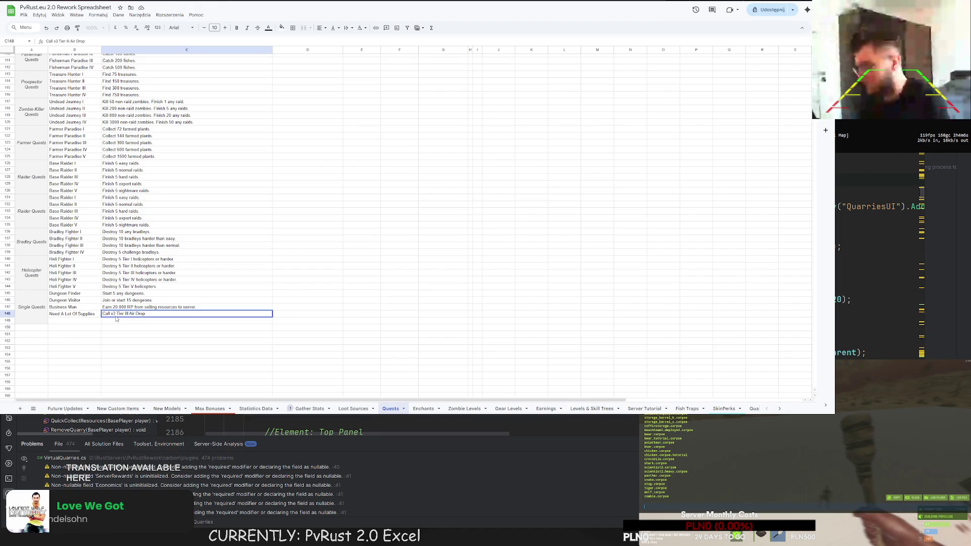
click(117, 340)
click(116, 314)
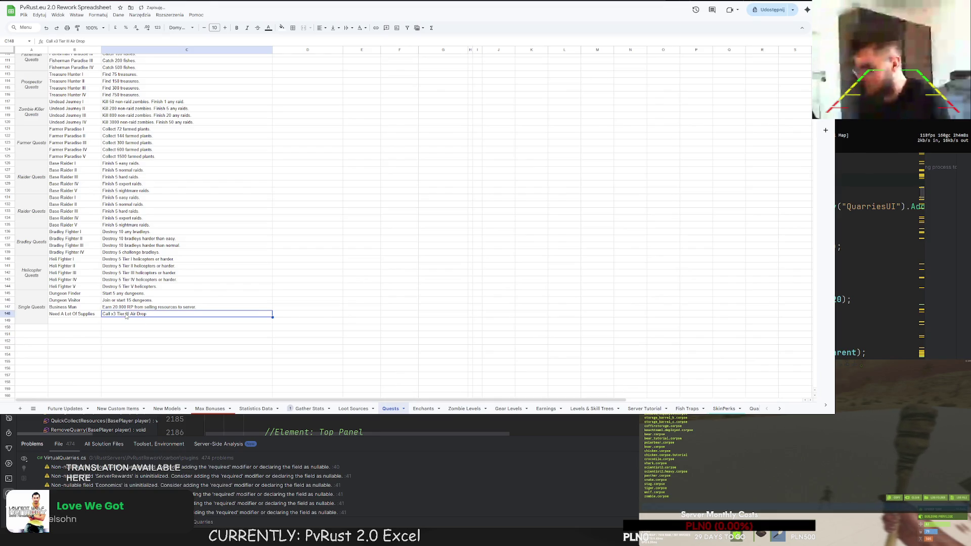
double_click(115, 314)
key(BackSpace)
key(BackSpace)
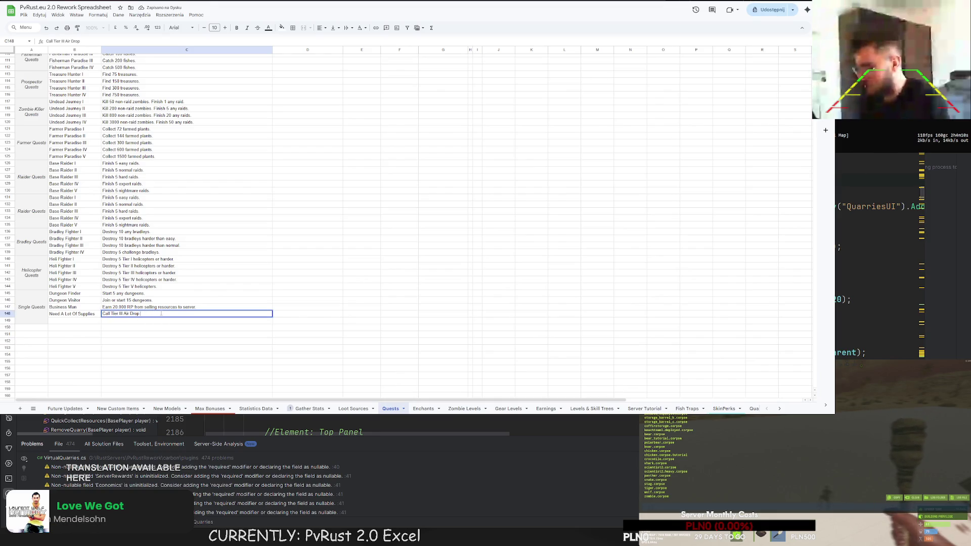
text(3 times.)
key(Return)
scroll(311, 303, up, 15)
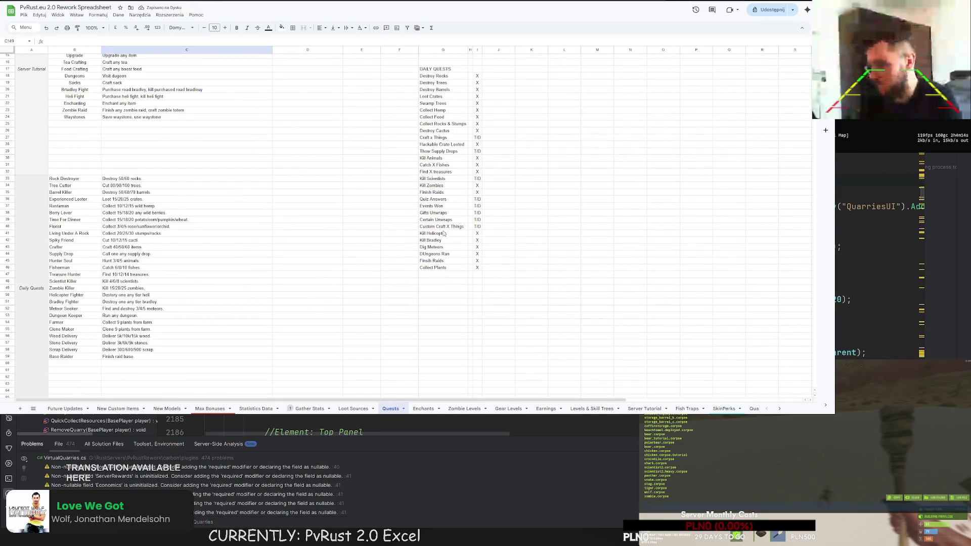
Step: Add Event Participator in B149 with 'Answer Quiz 3 times, win event 3 times.'
click(442, 227)
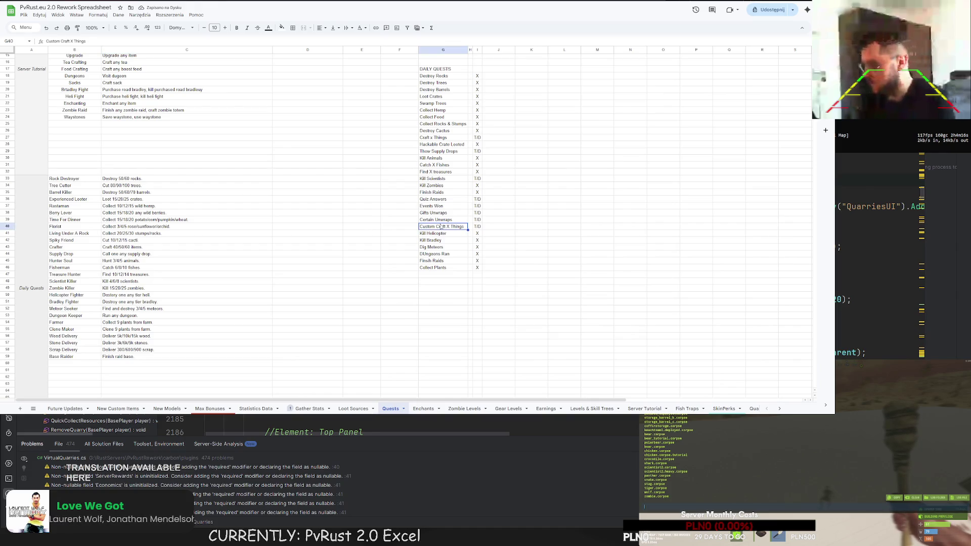
scroll(444, 229, down, 14)
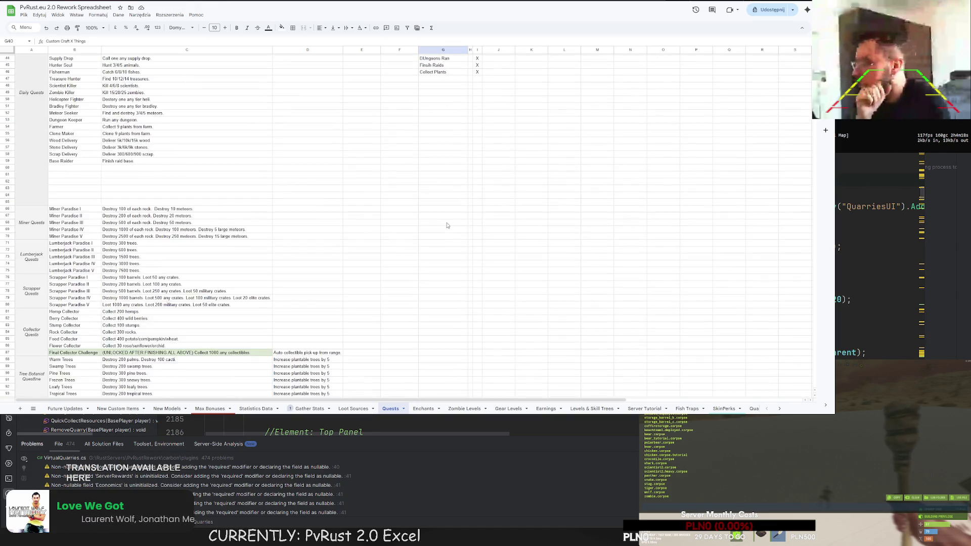
scroll(444, 230, down, 5)
click(84, 288)
text(Event Participant)
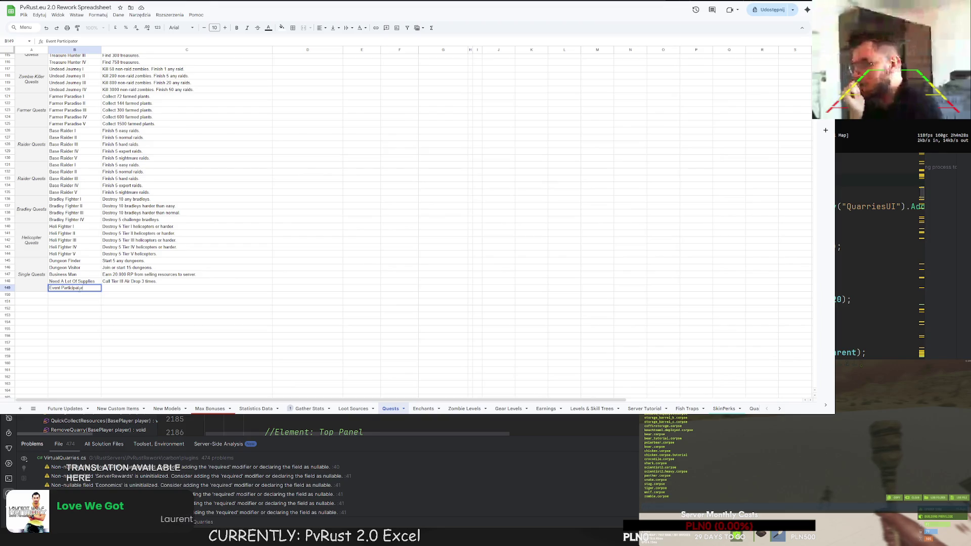
click(115, 289)
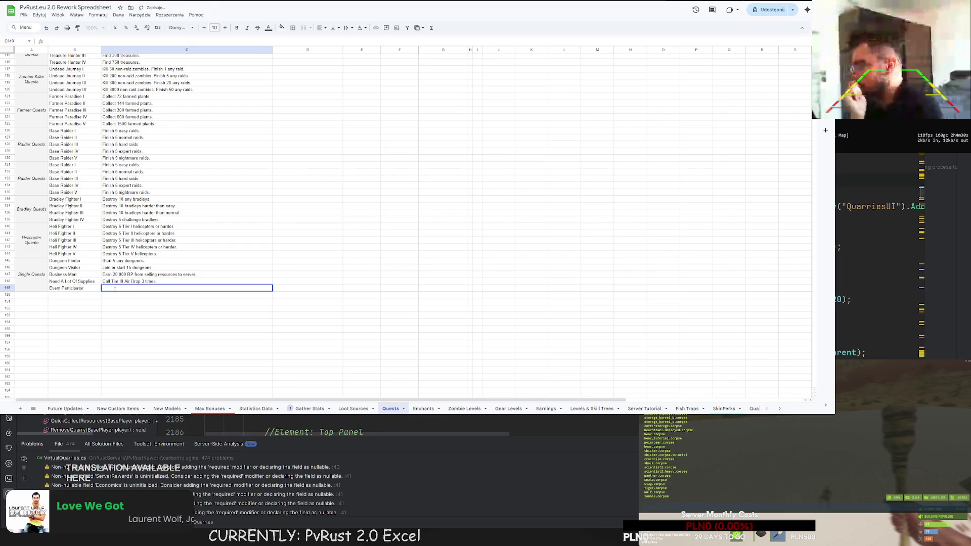
text(Answer Quiz 3 time)
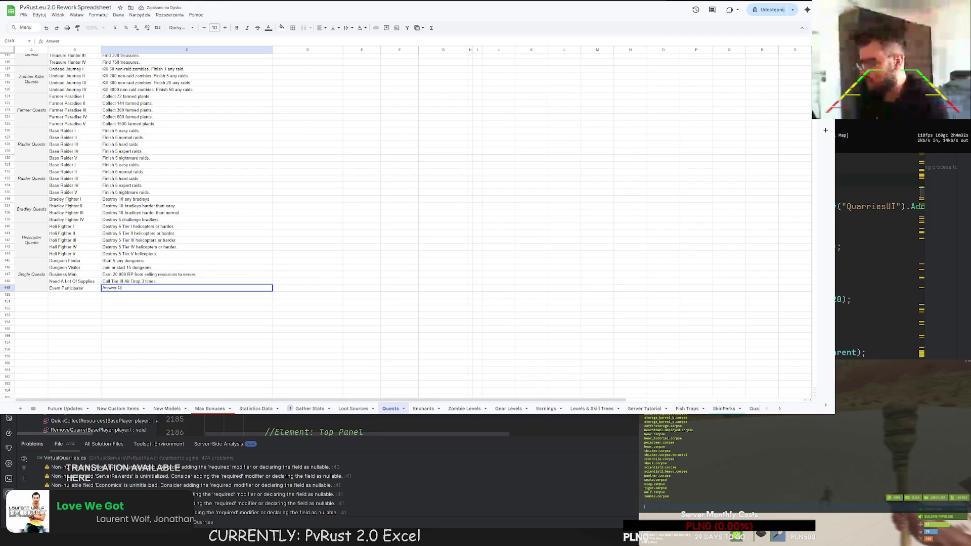
text(s, )
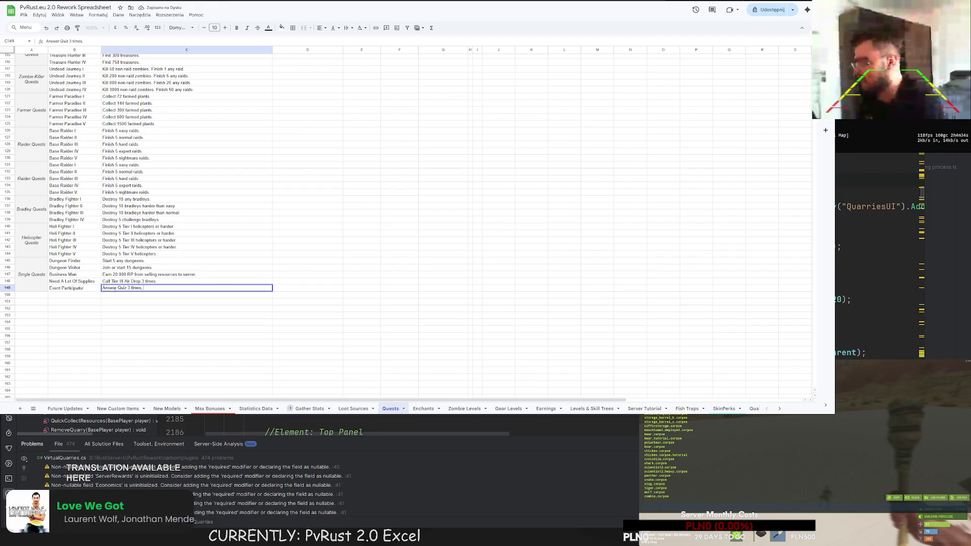
text(win event 3 times.)
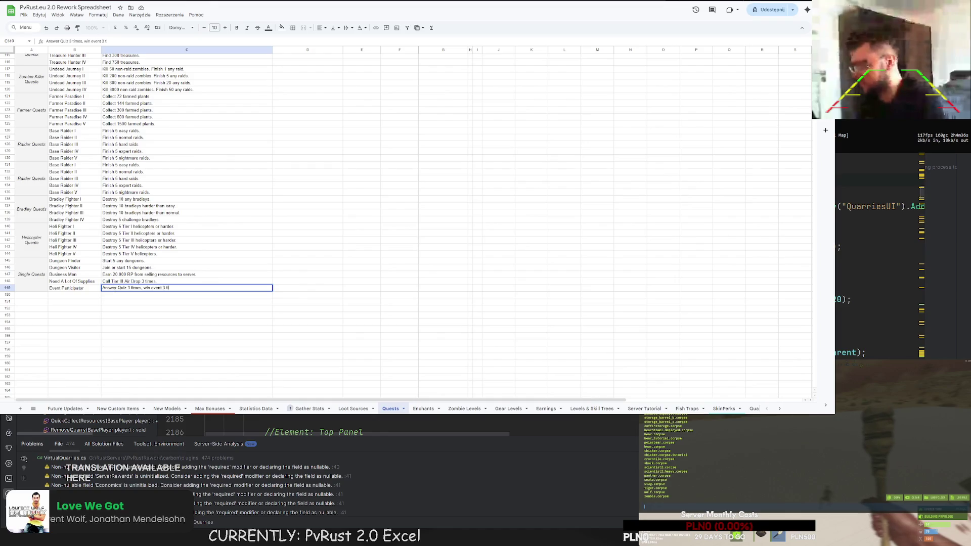
key(Return)
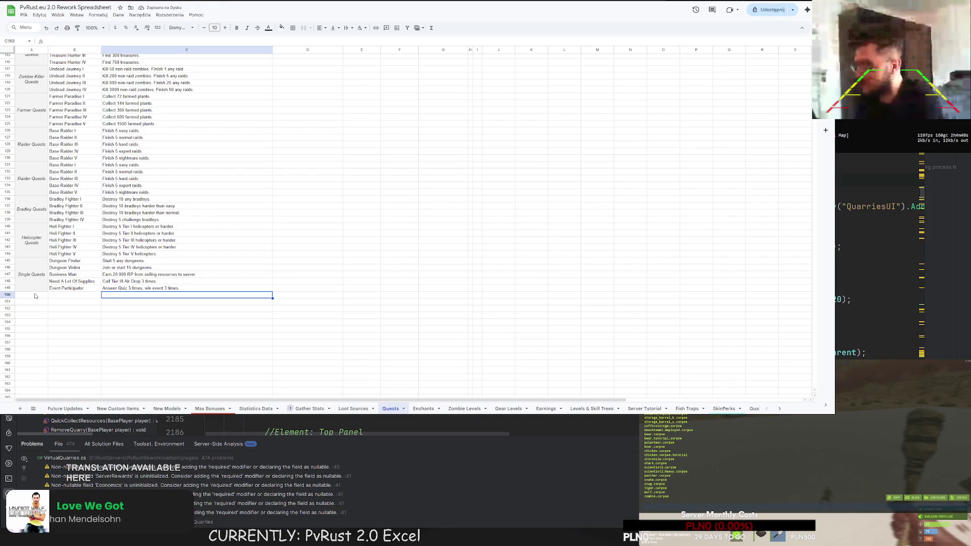
Step: Add Scientist Fighter in B150 with description 'Kill 200 scientists.'
scroll(138, 294, up, 15)
scroll(138, 295, up, 5)
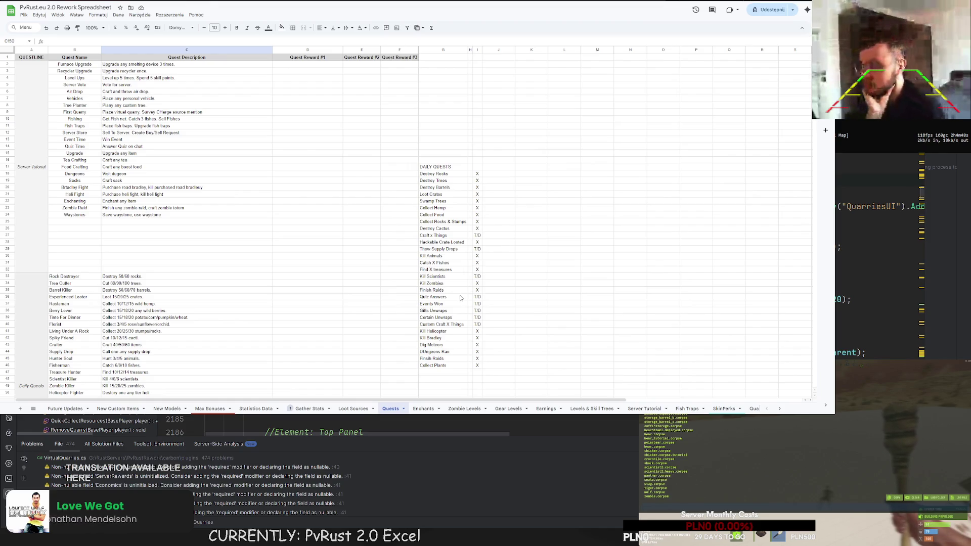
scroll(455, 293, down, 15)
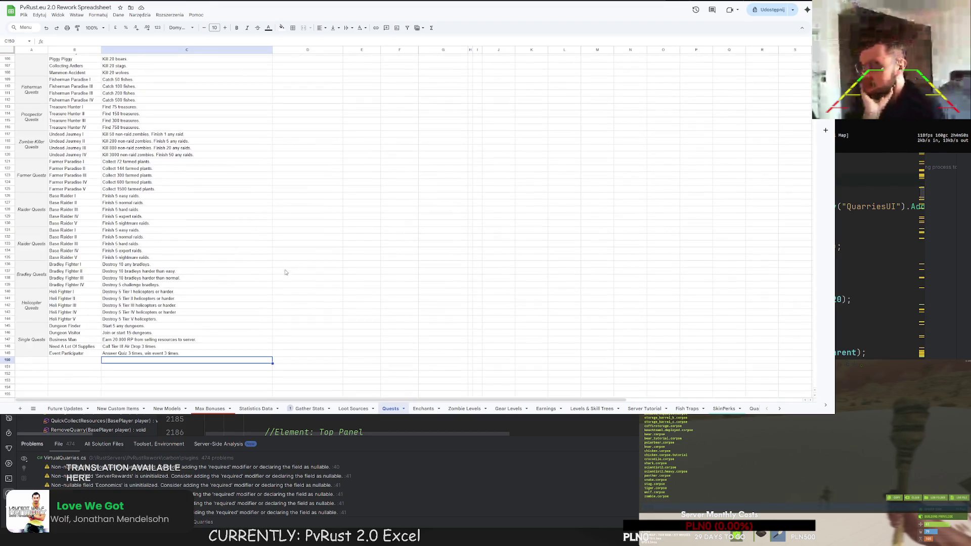
click(67, 295)
text(Scientist Fi)
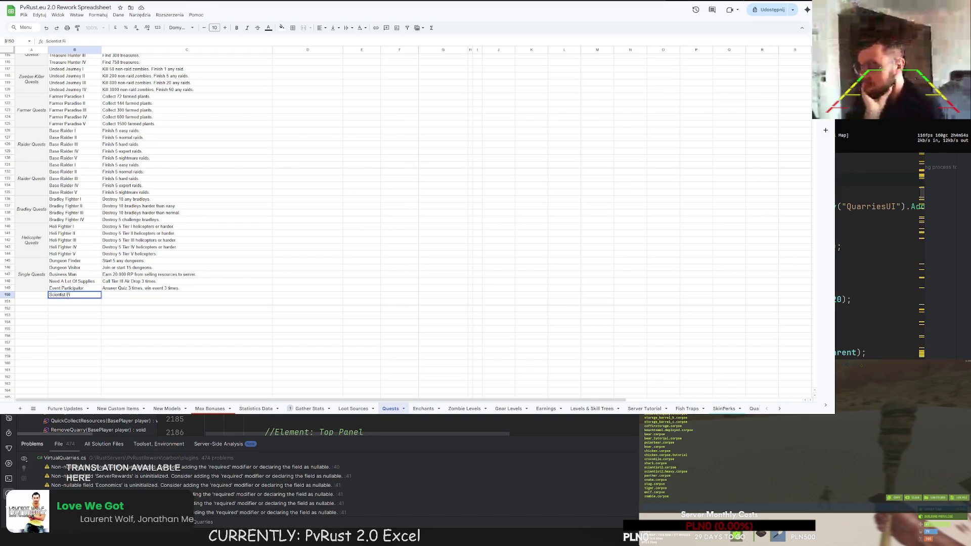
text(ghter)
click(113, 295)
text(Kill 100)
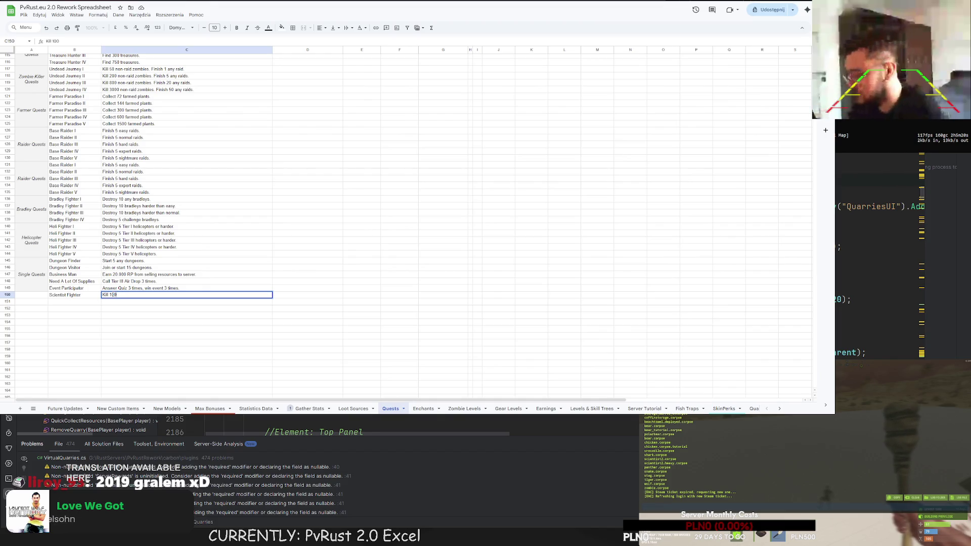
key(BackSpace)
key(BackSpace)
text(200 scientists.)
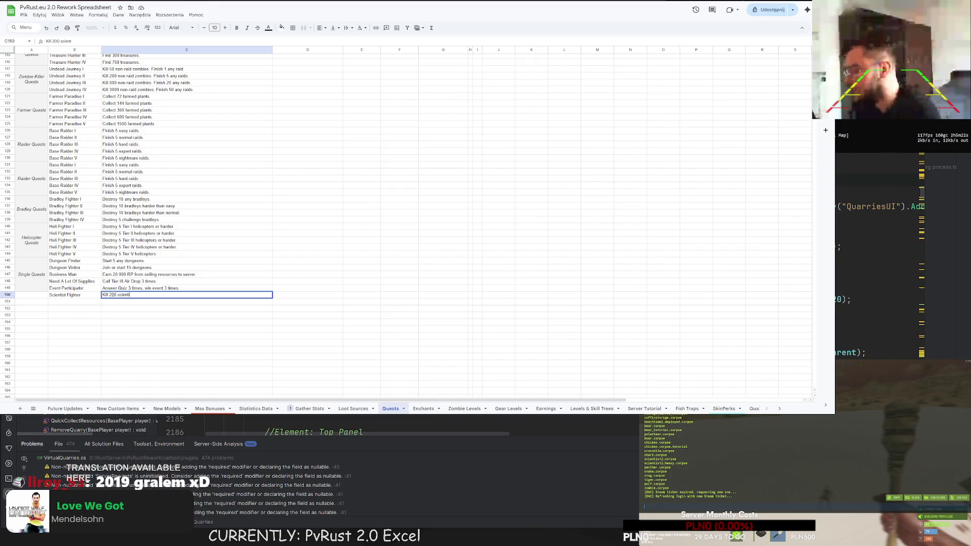
key(Return)
Step: Change the Scientist Fighter kill count from 200 to 150
right_click(114, 297)
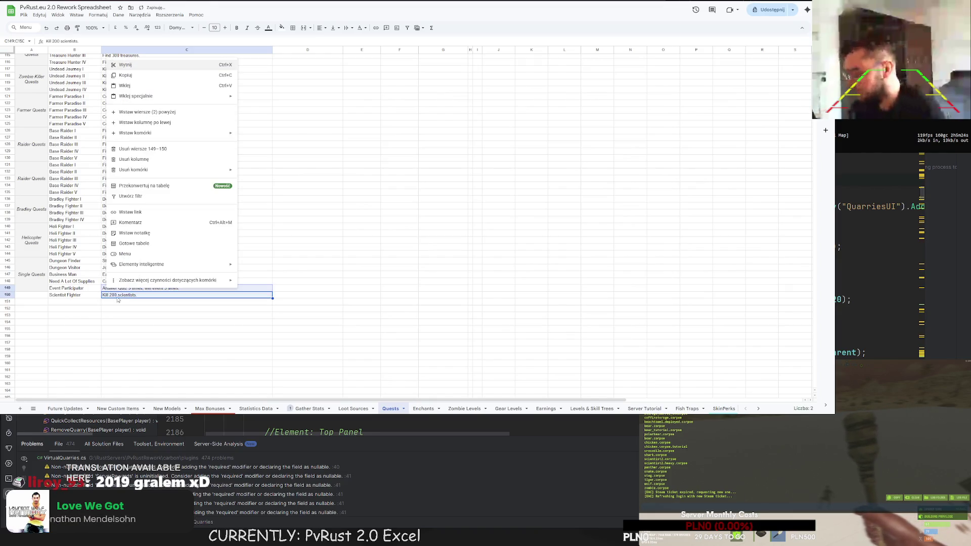
click(110, 295)
double_click(110, 295)
text(150)
key(Return)
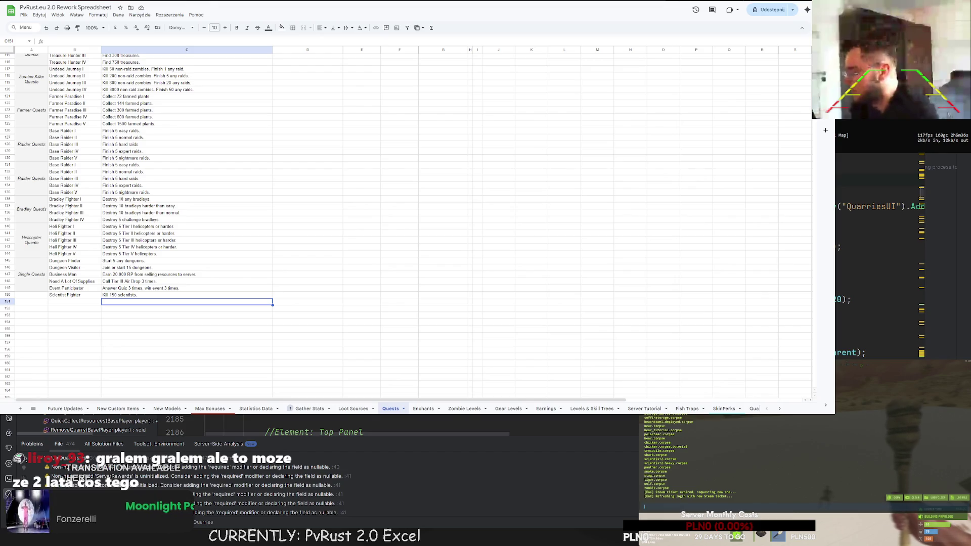
click(187, 329)
drag(37, 290, 33, 295)
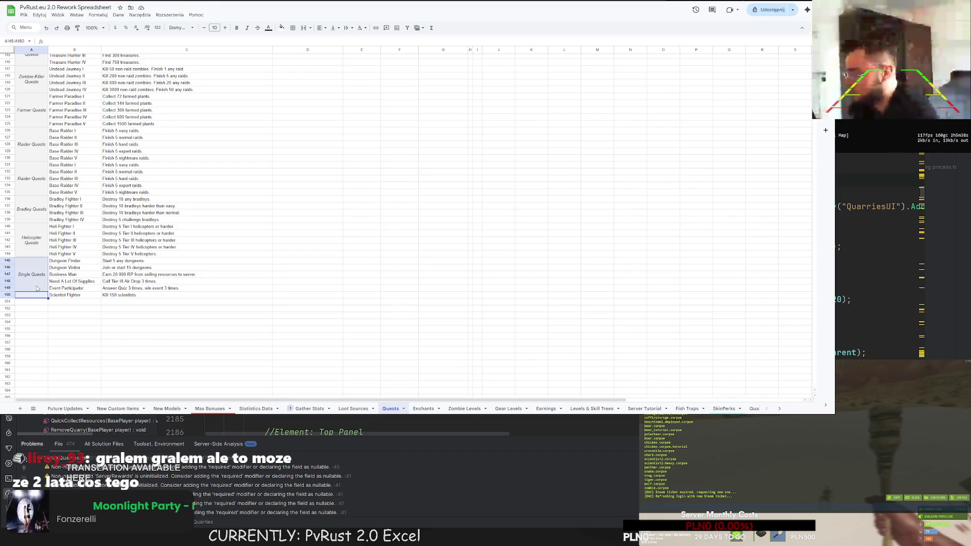
click(303, 28)
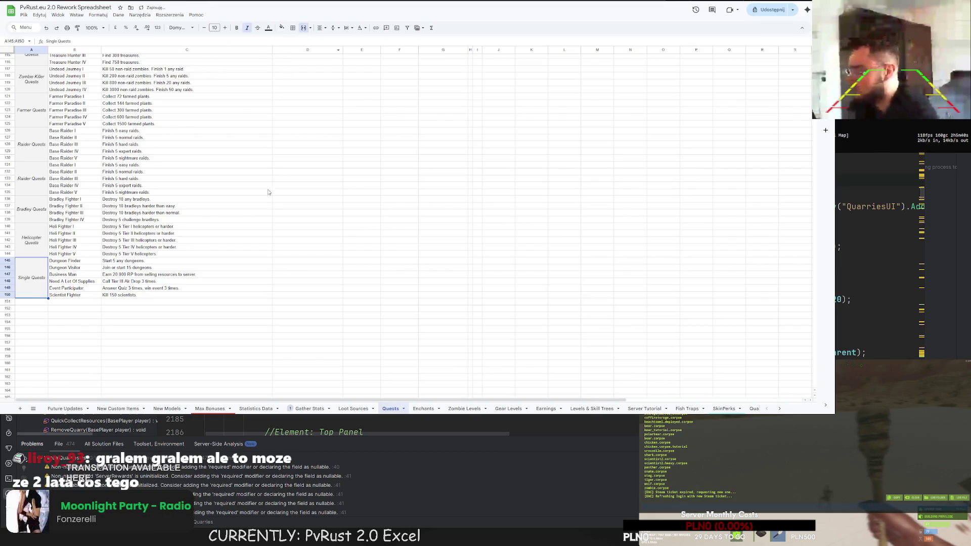
scroll(211, 311, up, 3)
click(210, 311)
scroll(210, 311, down, 3)
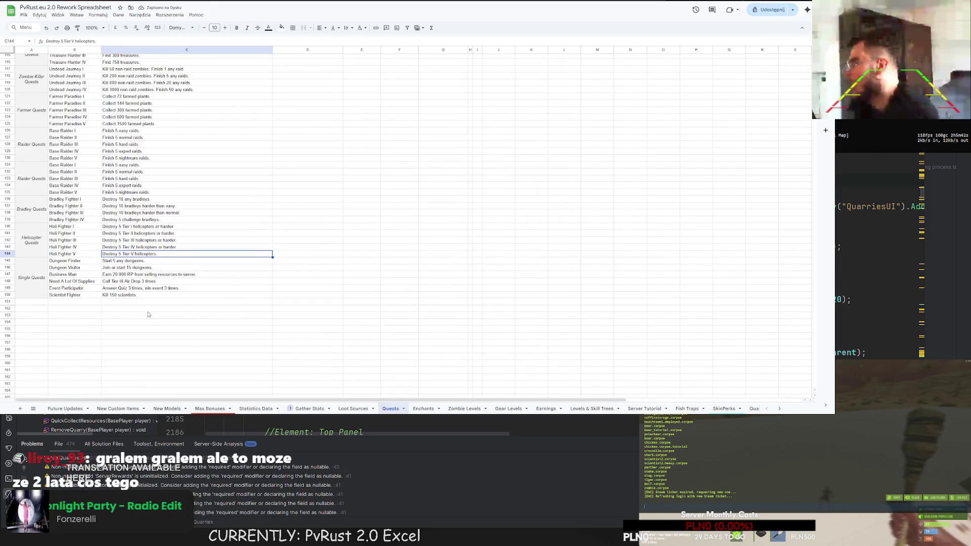
scroll(211, 310, up, 20)
scroll(142, 332, up, 3)
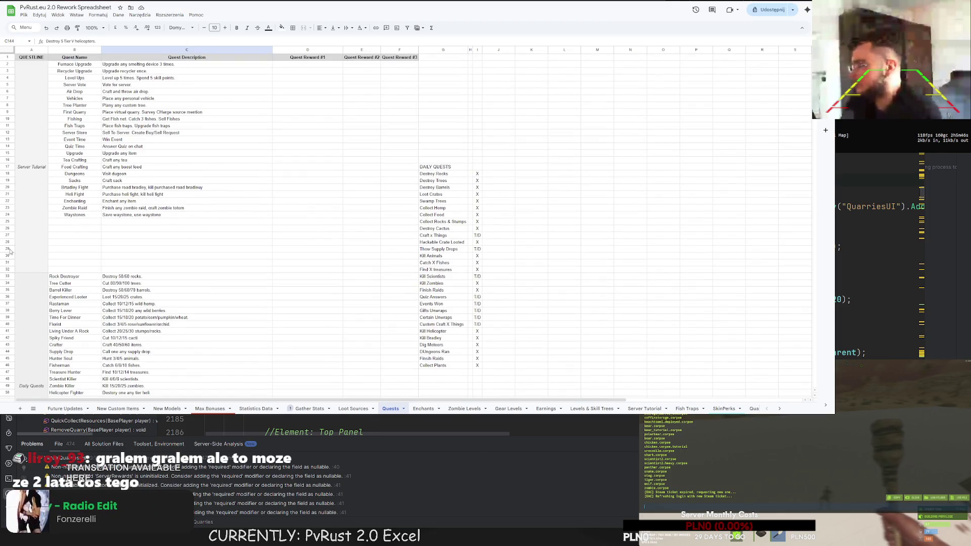
scroll(7, 258, down, 5)
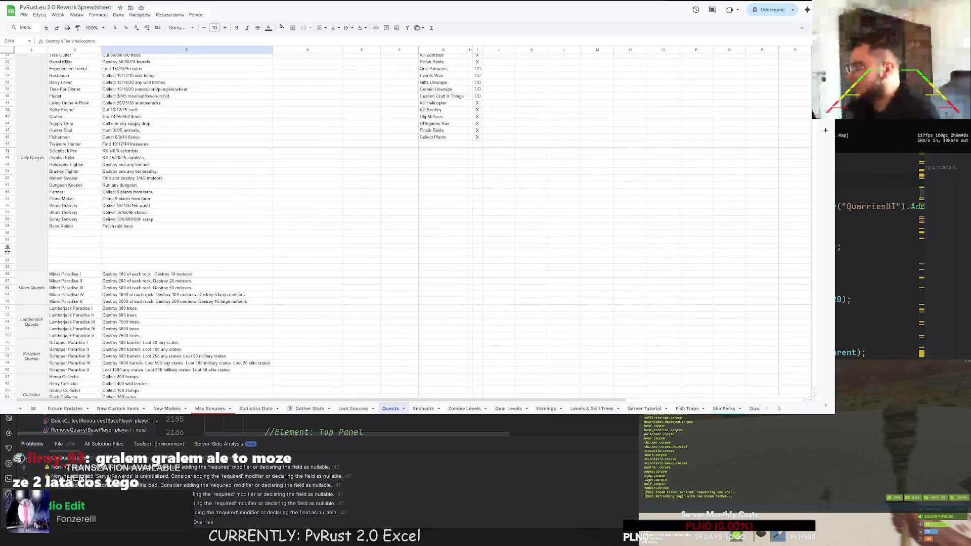
scroll(8, 265, down, 13)
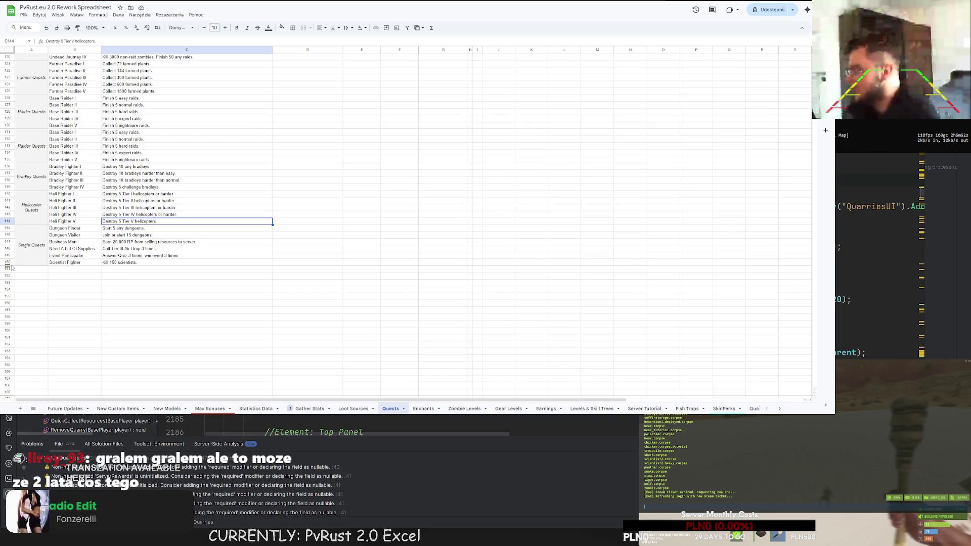
scroll(25, 279, up, 15)
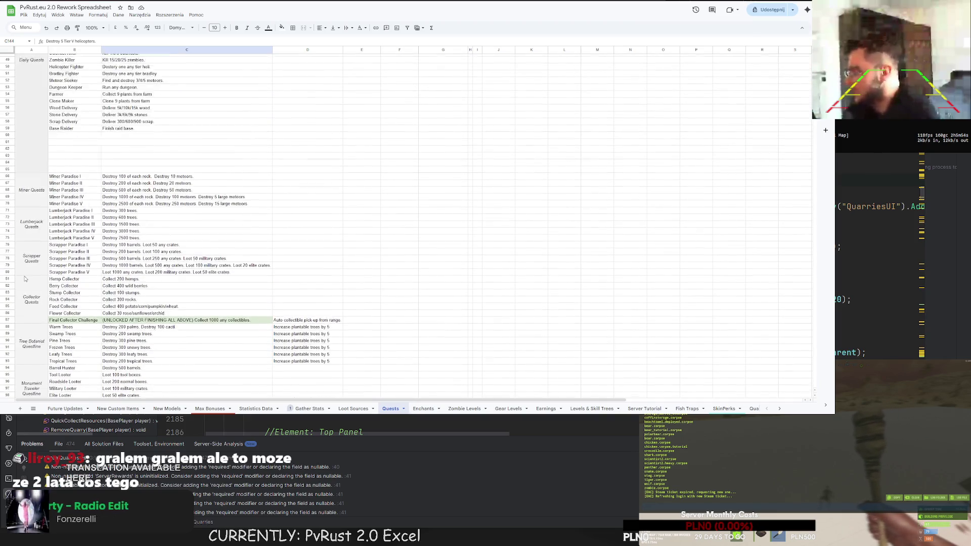
scroll(121, 294, up, 3)
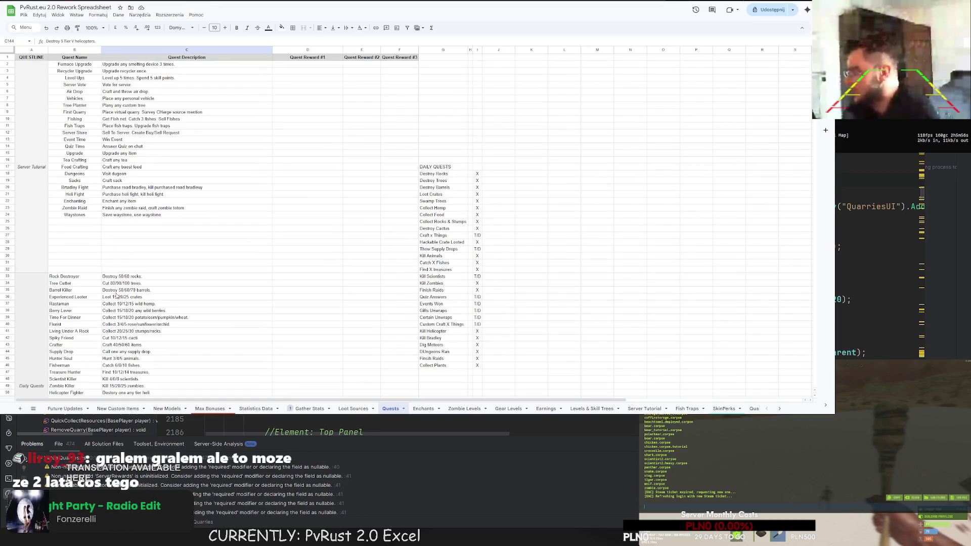
scroll(123, 294, down, 8)
scroll(123, 295, down, 10)
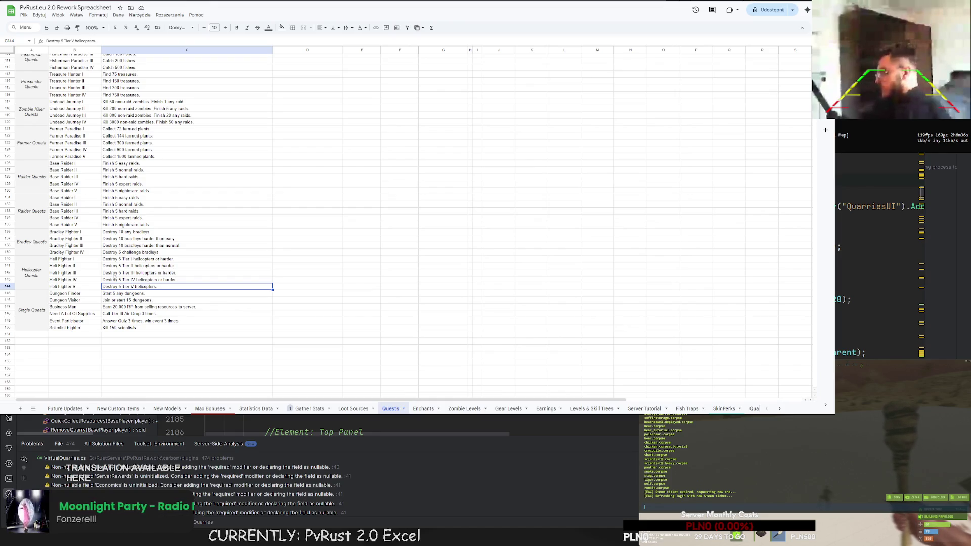
scroll(115, 278, up, 10)
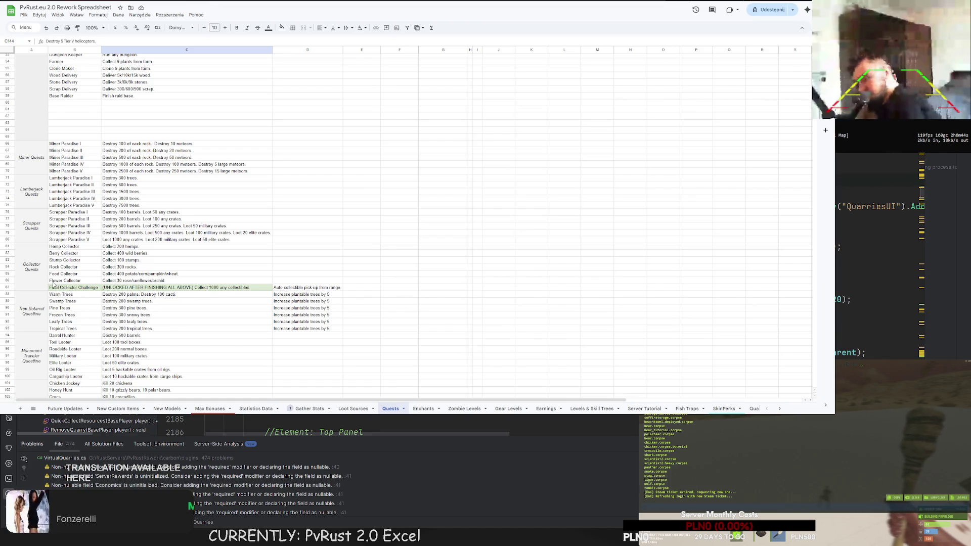
scroll(53, 285, up, 10)
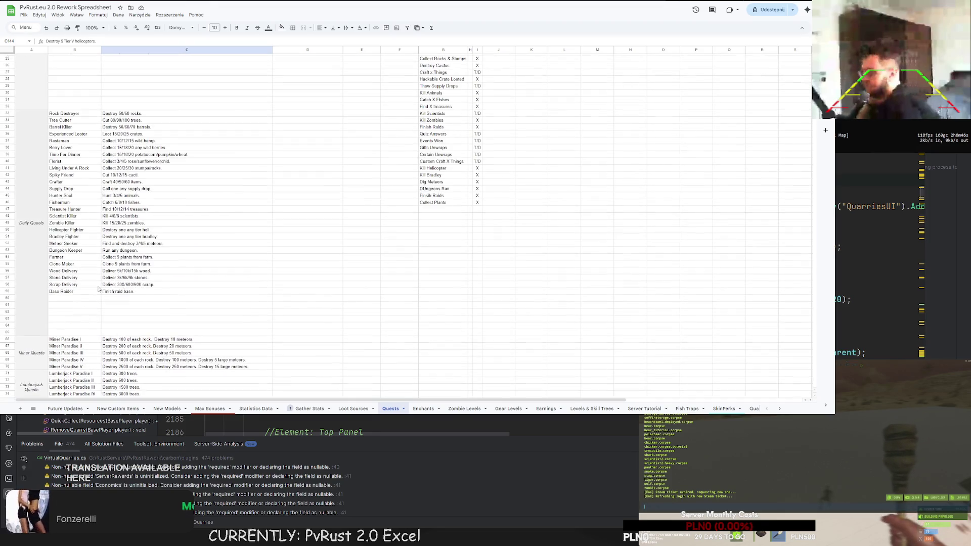
scroll(100, 290, up, 5)
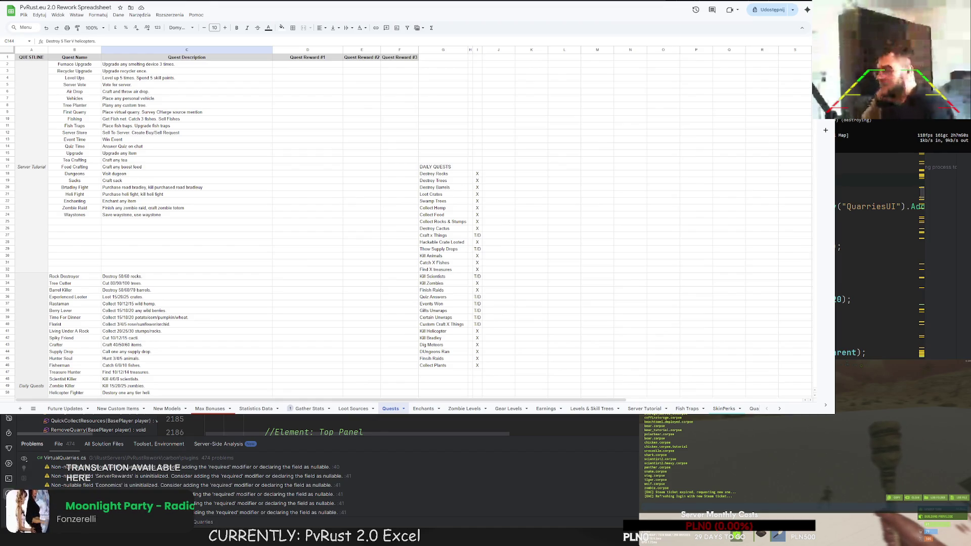
scroll(404, 222, down, 5)
scroll(405, 222, down, 10)
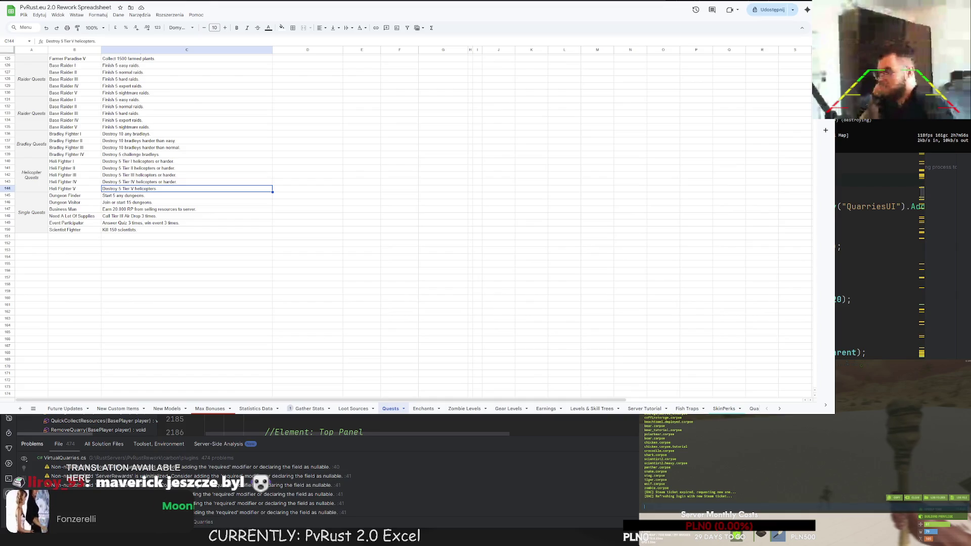
click(129, 230)
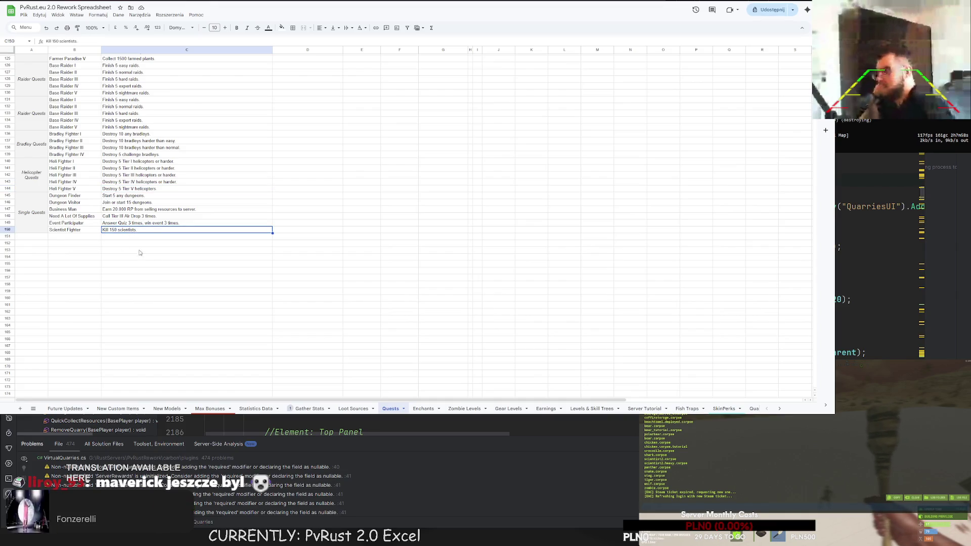
scroll(147, 273, up, 1)
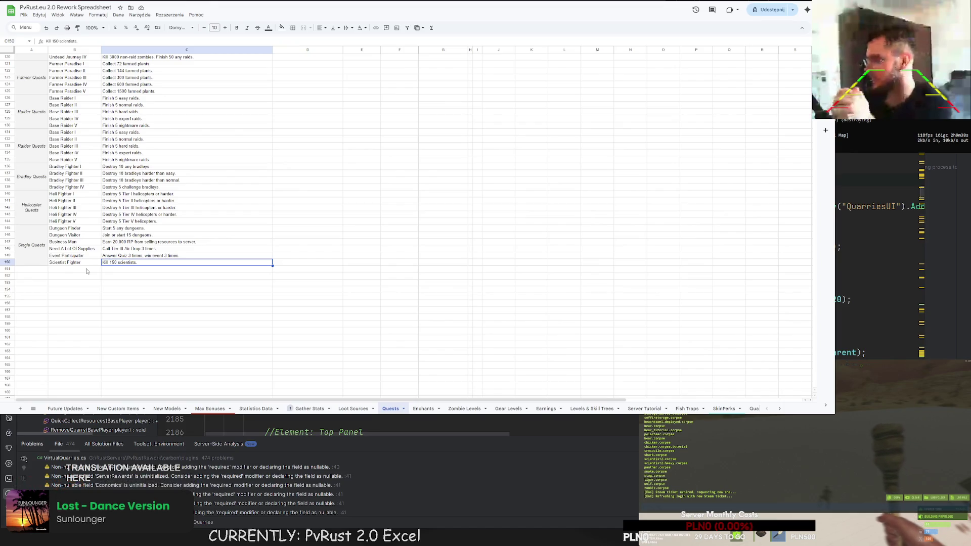
click(124, 290)
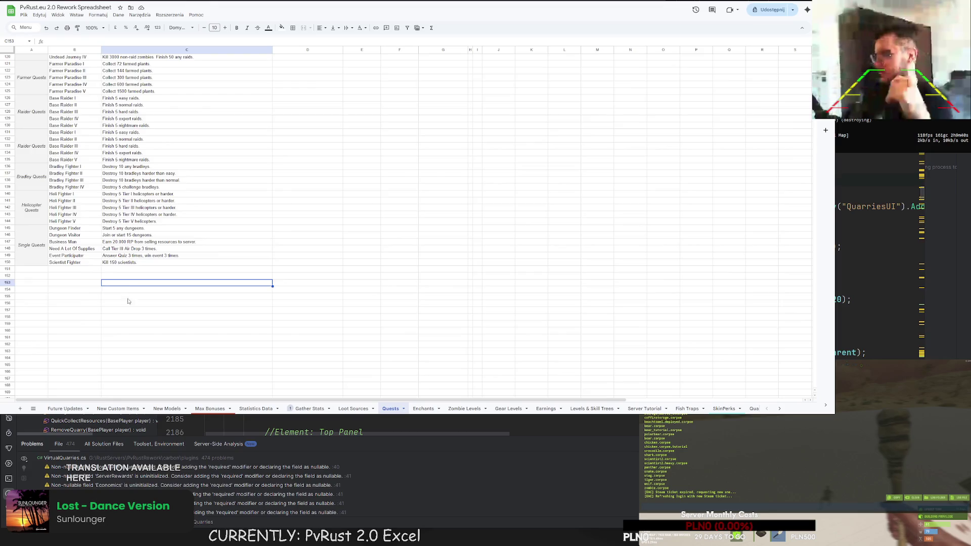
scroll(138, 315, up, 5)
scroll(138, 315, up, 3)
scroll(141, 316, down, 10)
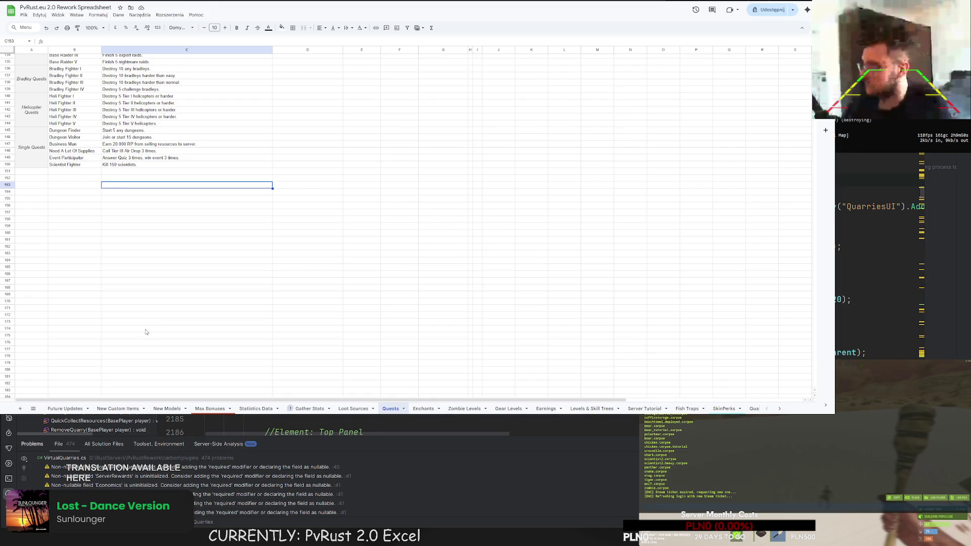
scroll(158, 333, up, 3)
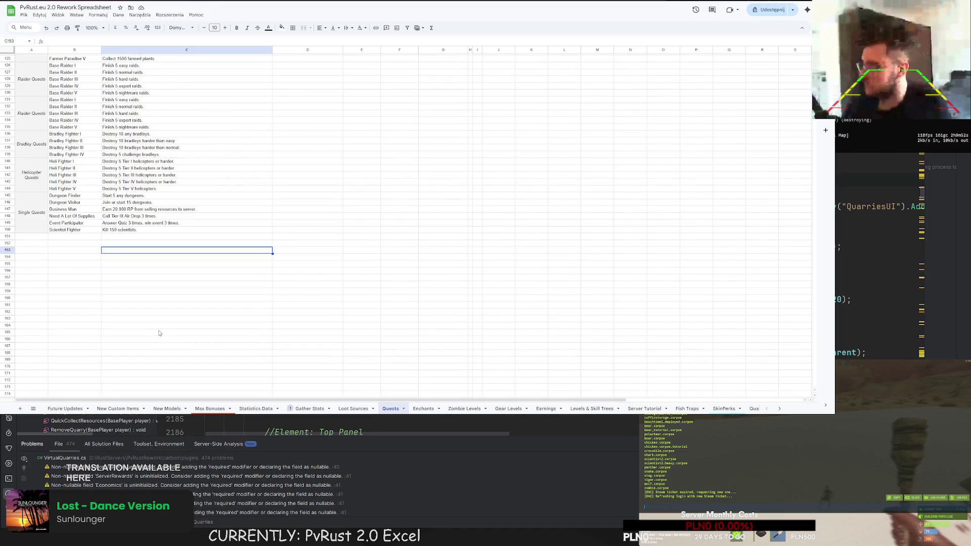
scroll(158, 333, up, 15)
scroll(144, 311, up, 20)
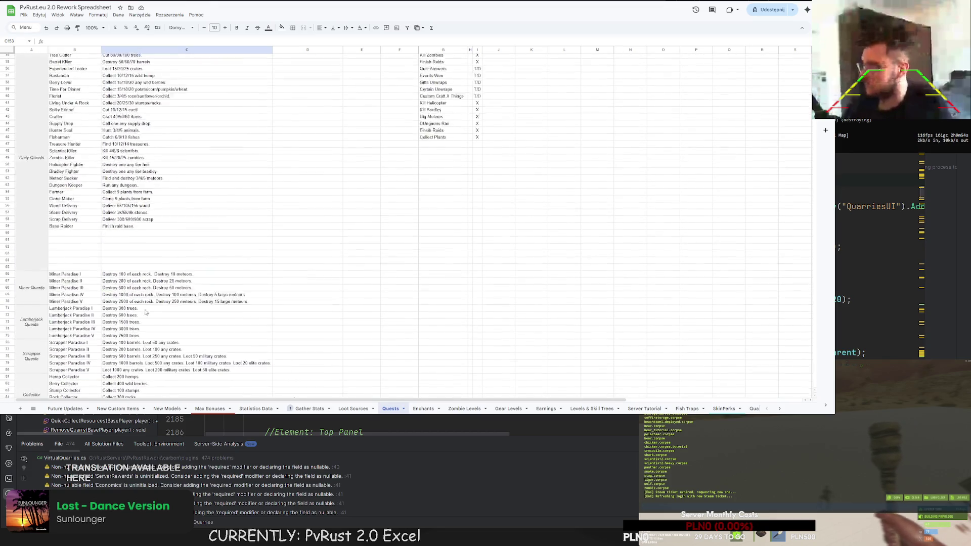
scroll(132, 263, down, 3)
scroll(152, 265, up, 3)
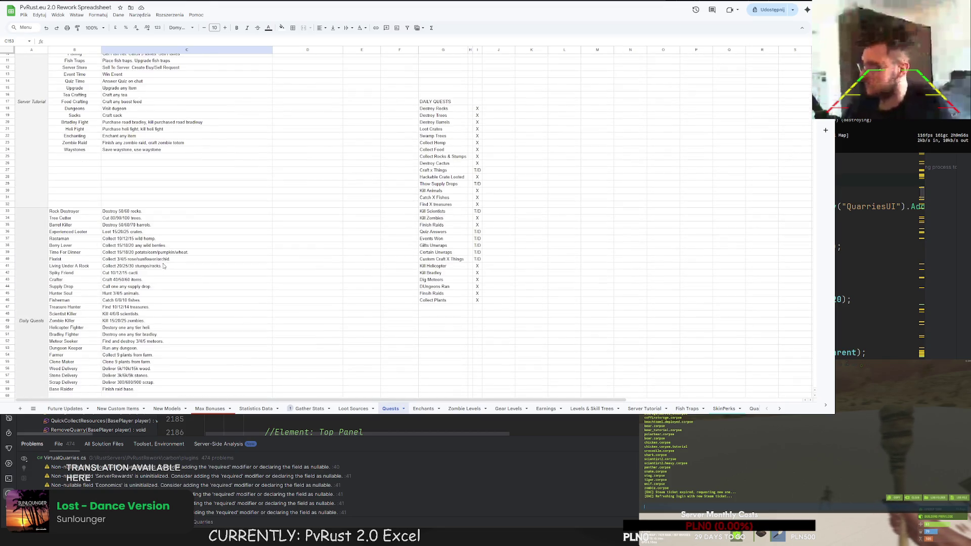
scroll(175, 269, down, 10)
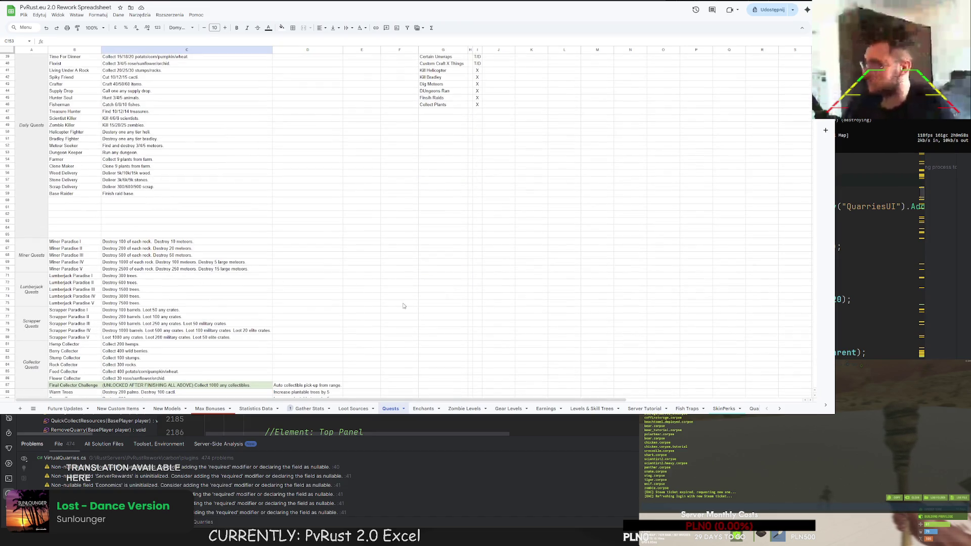
scroll(589, 399, down, 8)
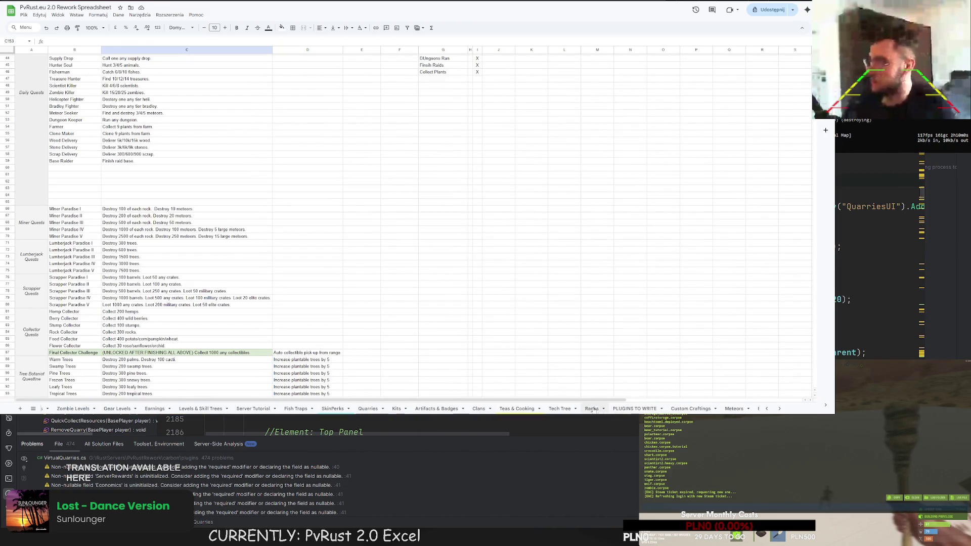
click(613, 409)
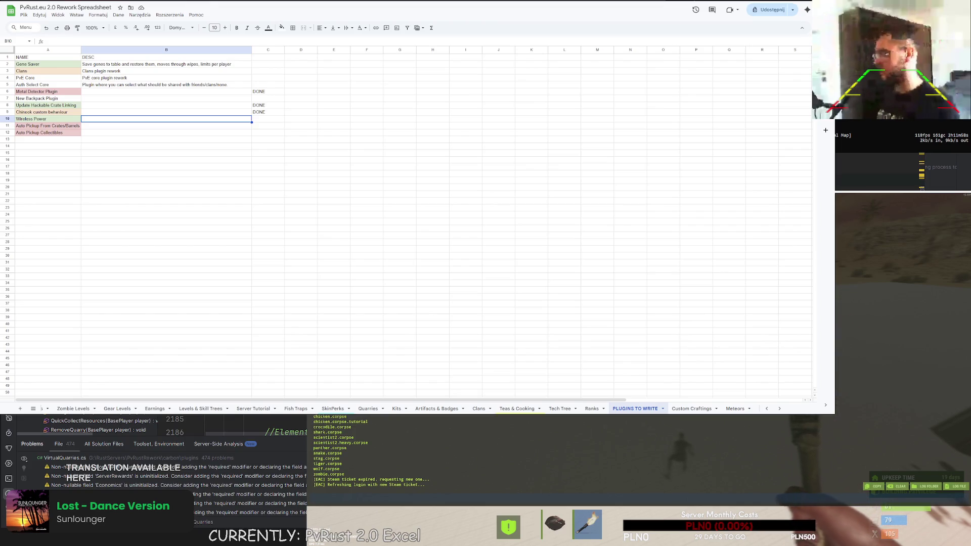
Step: Switch from the PLUGINS TO WRITE sheet over to the game window
key(alt+Tab)
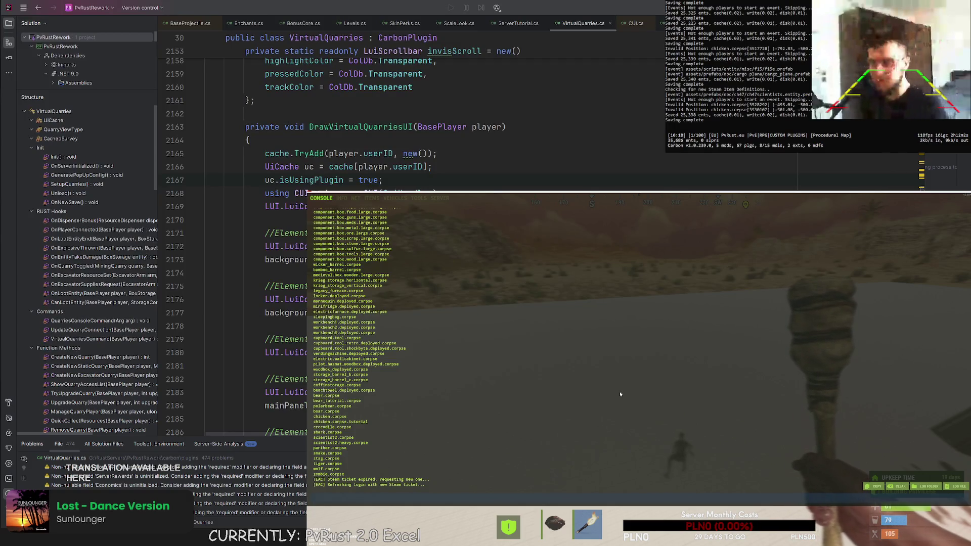
Step: Close the console and open the Helicopter Challenges panel with /buyheli
key(F1)
key(Return)
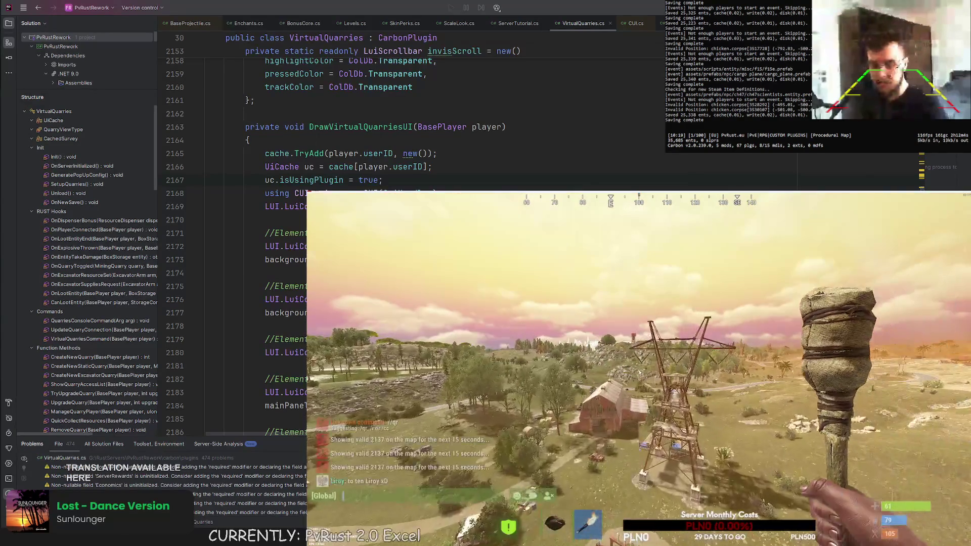
text(/buyheli)
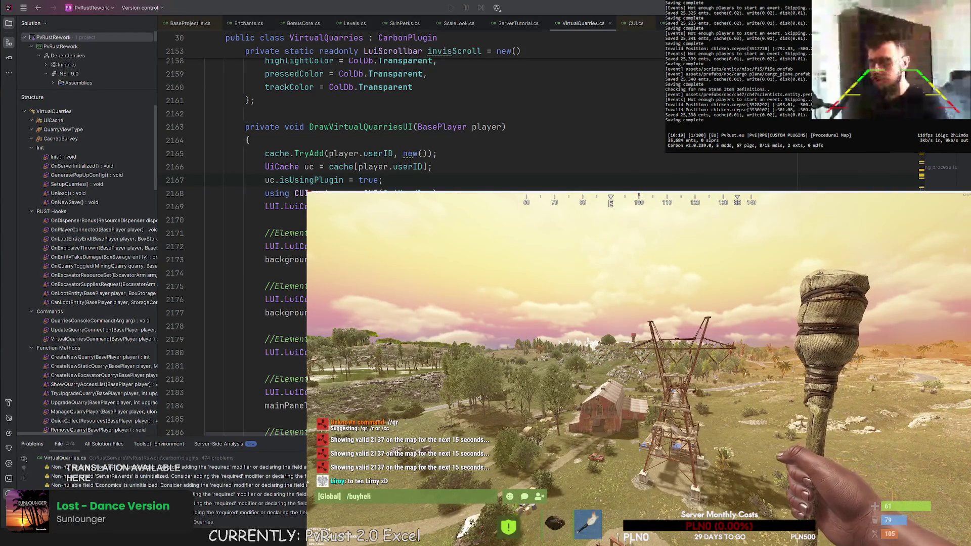
key(Return)
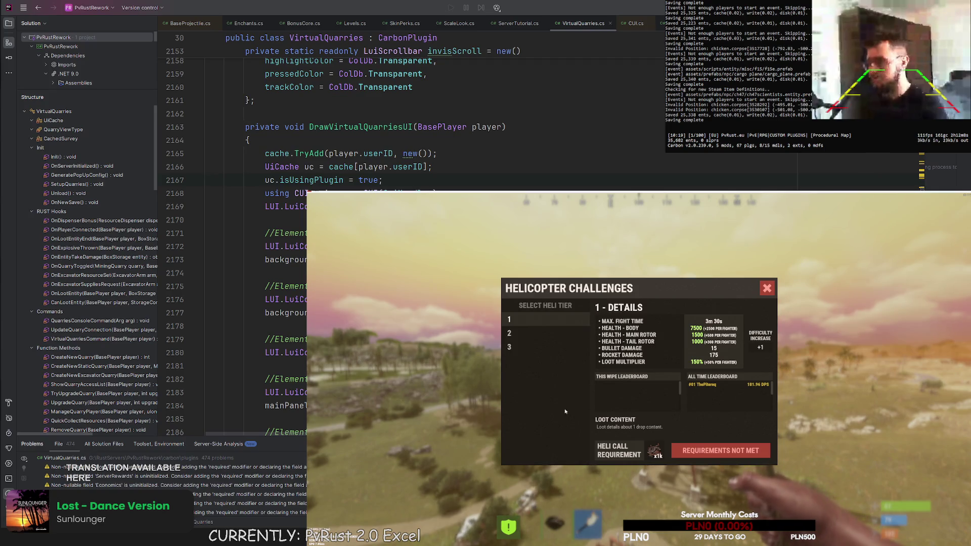
Step: Compare the tiers, then set tier 2's Difficulty Increase to +4
click(532, 333)
click(536, 320)
click(533, 335)
click(531, 325)
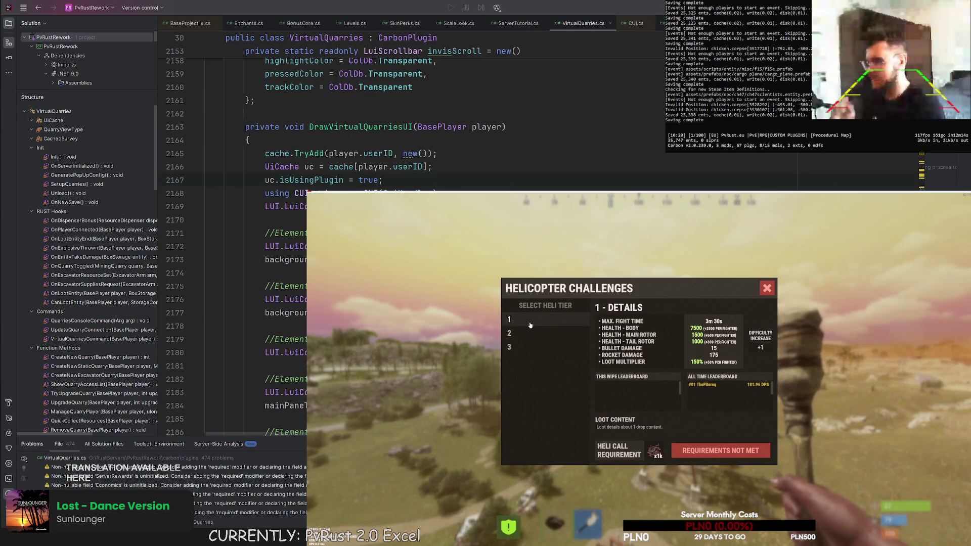
click(529, 345)
click(530, 334)
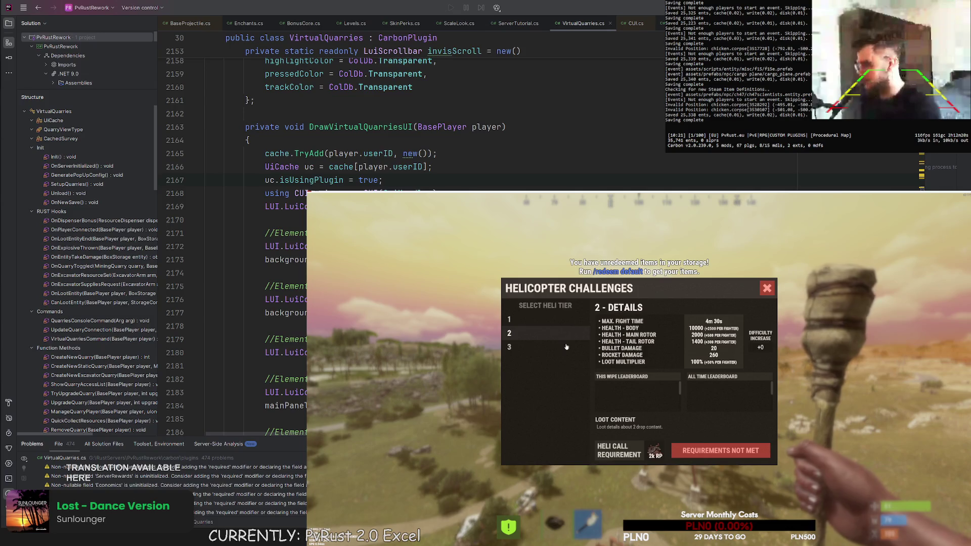
click(526, 320)
click(526, 335)
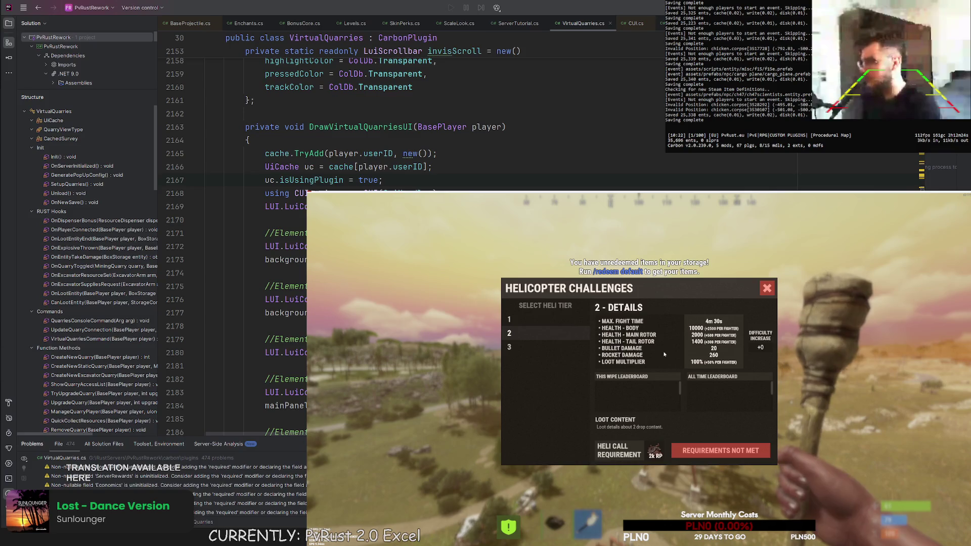
click(762, 348)
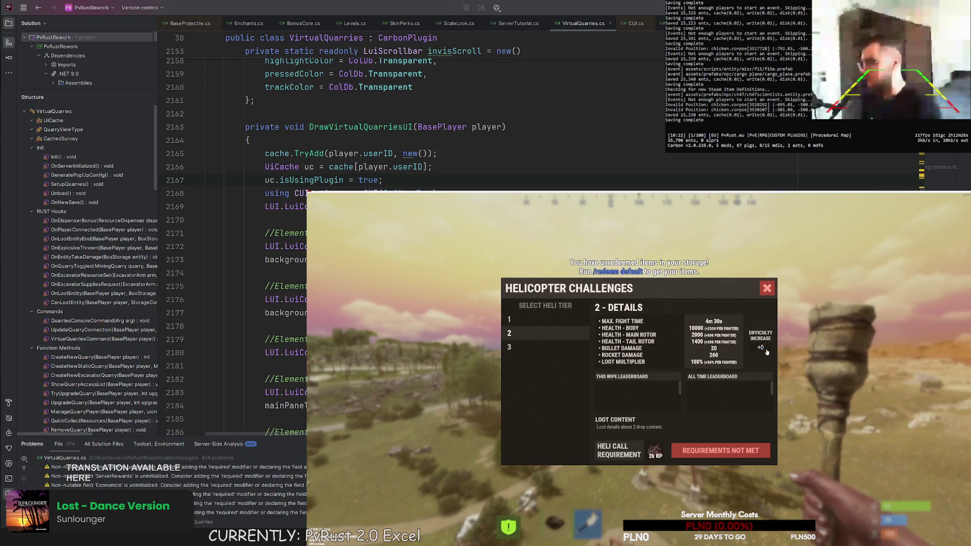
text(4)
key(Return)
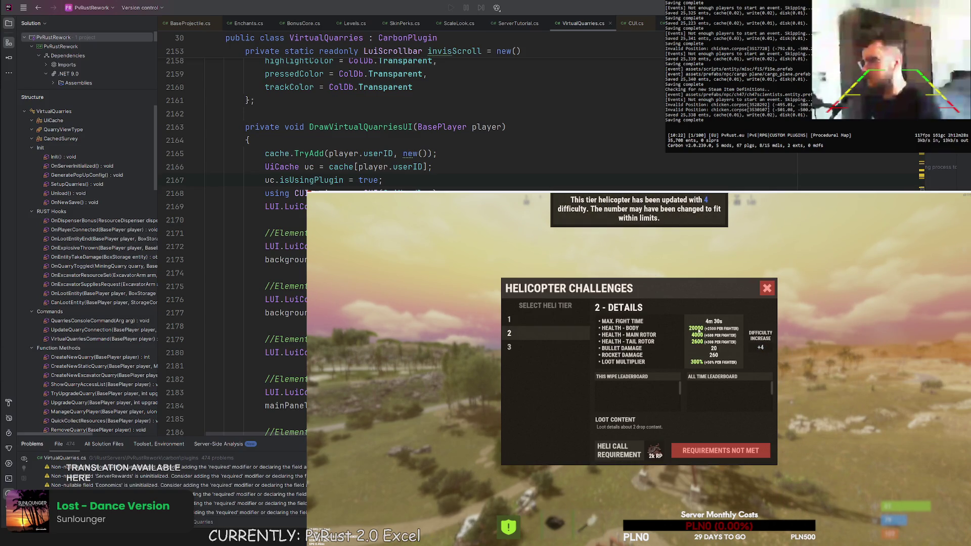
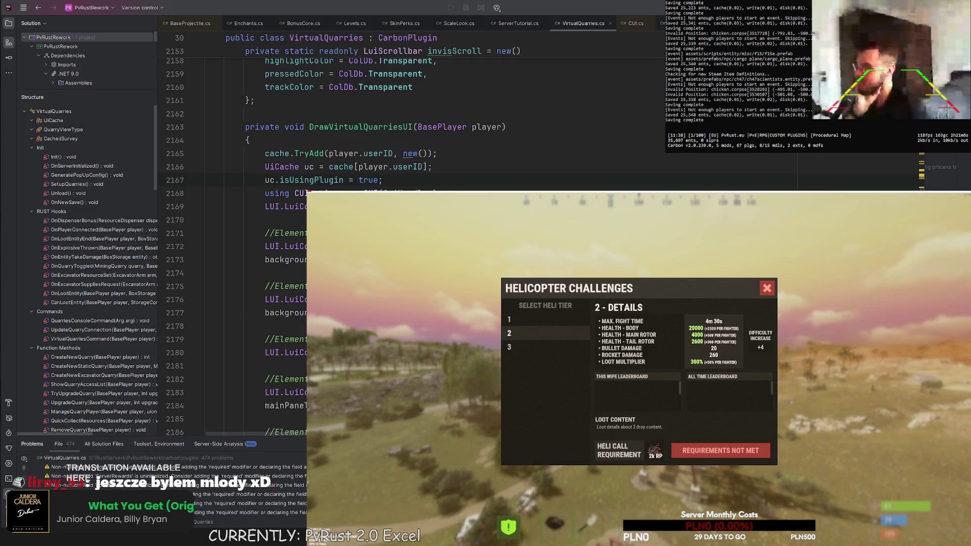
Step: Close the Helicopter Challenges window in Rust to return to the landscape view
key(Escape)
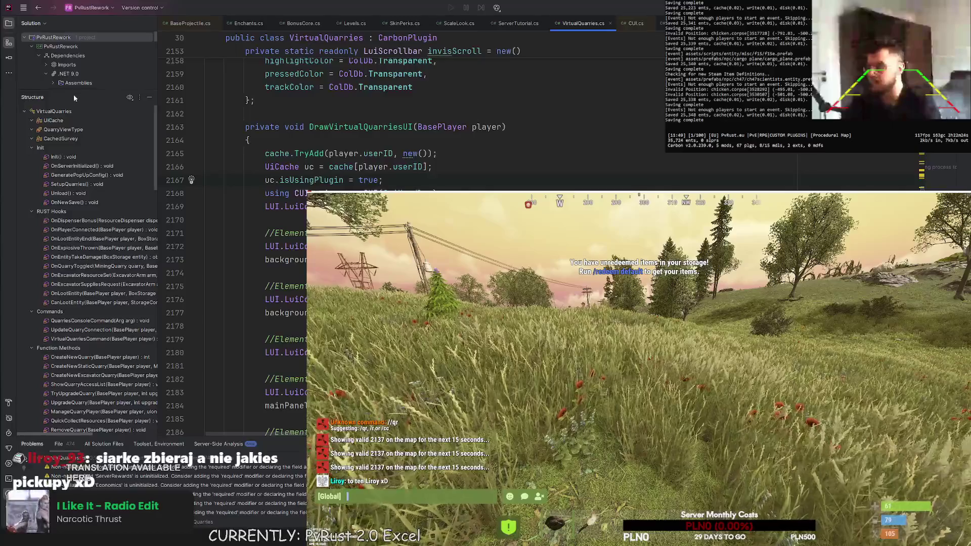
Step: Enlarge the solution tree to show the Plugins files and open AutoPickup.cs
drag(130, 99, 129, 237)
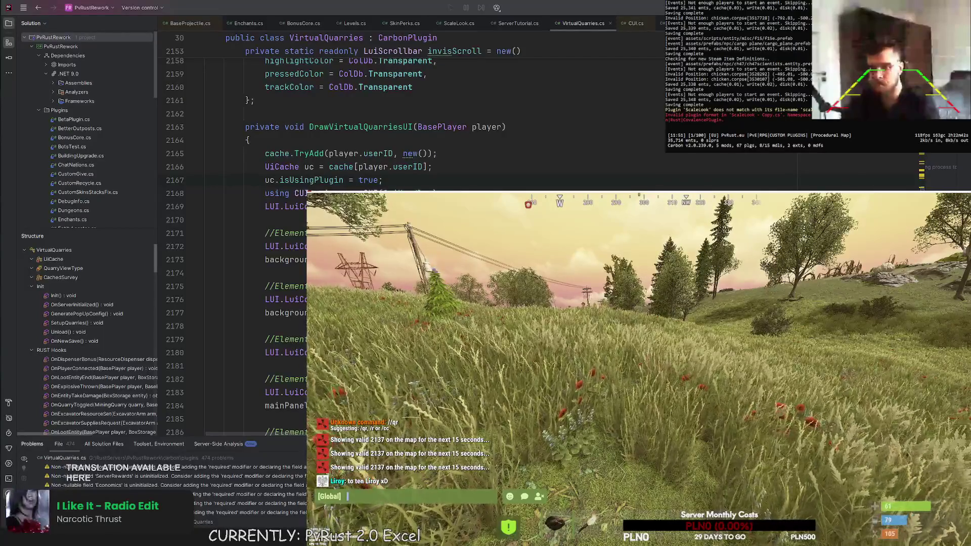
double_click(74, 119)
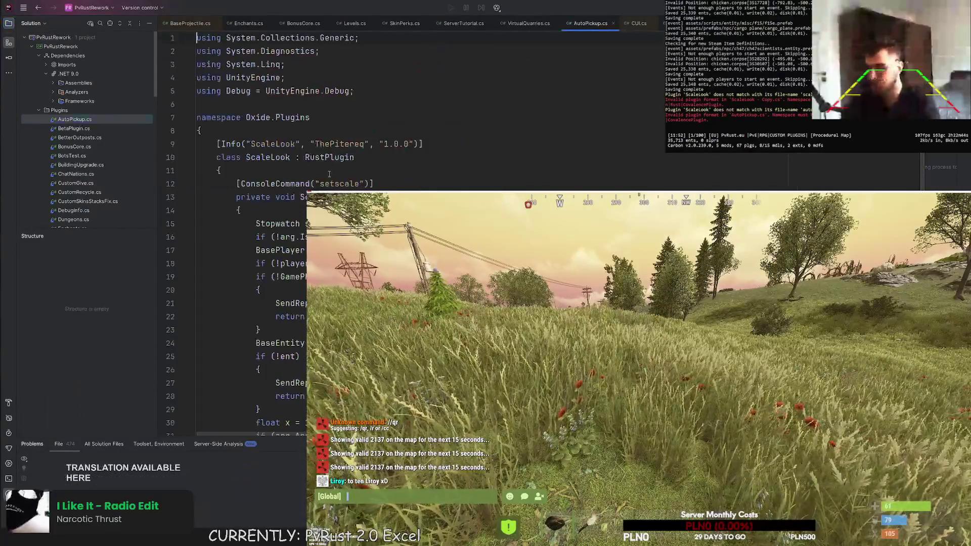
Step: Rename the Info attribute and class from ScaleLook to AutoPickup and make the class public
double_click(273, 144)
text(AutoPickup)
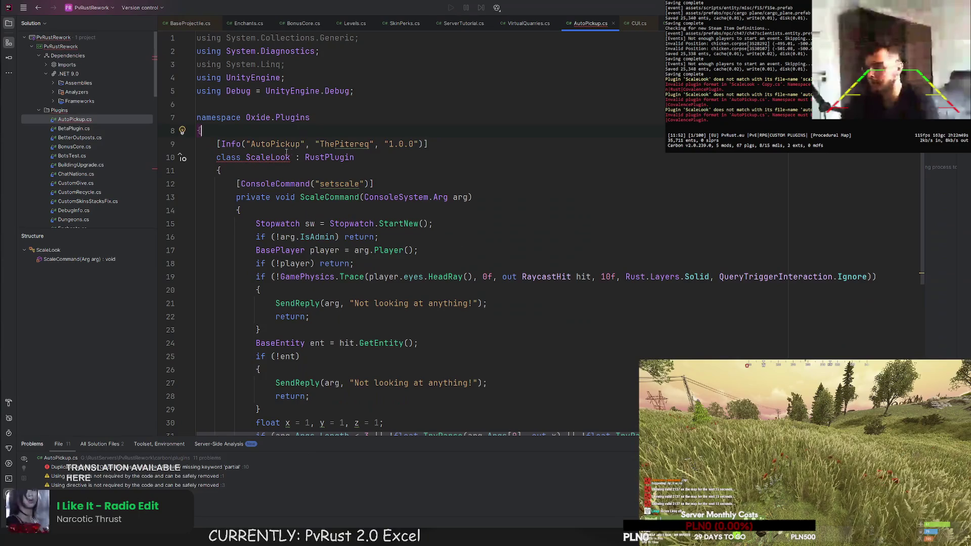
double_click(278, 144)
key(ctrl+c)
double_click(267, 157)
key(ctrl+v)
key(Home)
text(pubkic)
key(ctrl+BackSpace)
text(public)
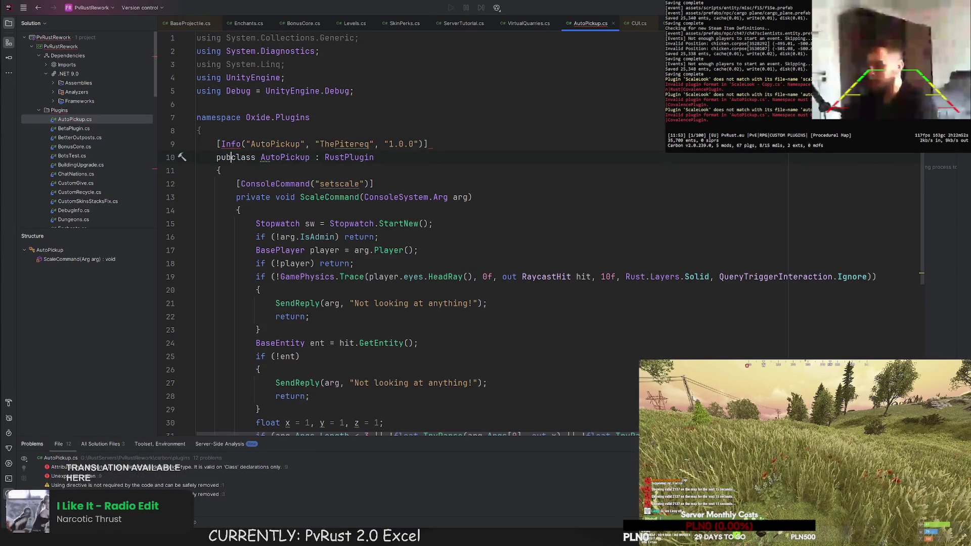
Step: Delete the old ScaleCommand method, leaving an empty class body
key(Up)
key(Up)
key(Up)
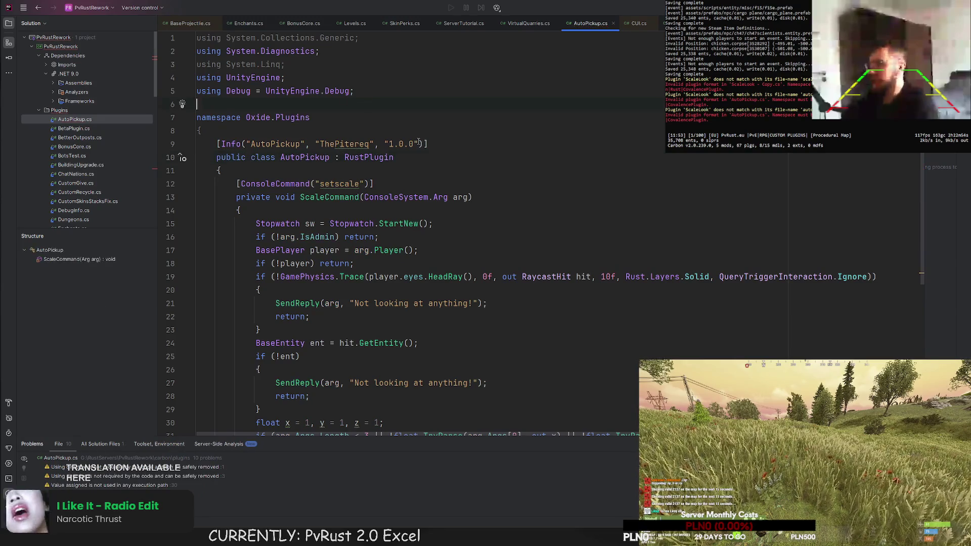
scroll(341, 228, down, 2)
scroll(304, 213, up, 2)
mouse_move(223, 170)
mouse_down()
mouse_move(260, 182)
mouse_move(299, 223)
mouse_move(238, 284)
mouse_move(238, 334)
mouse_up()
scroll(299, 223, down, 2)
key(BackSpace)
key(Return)
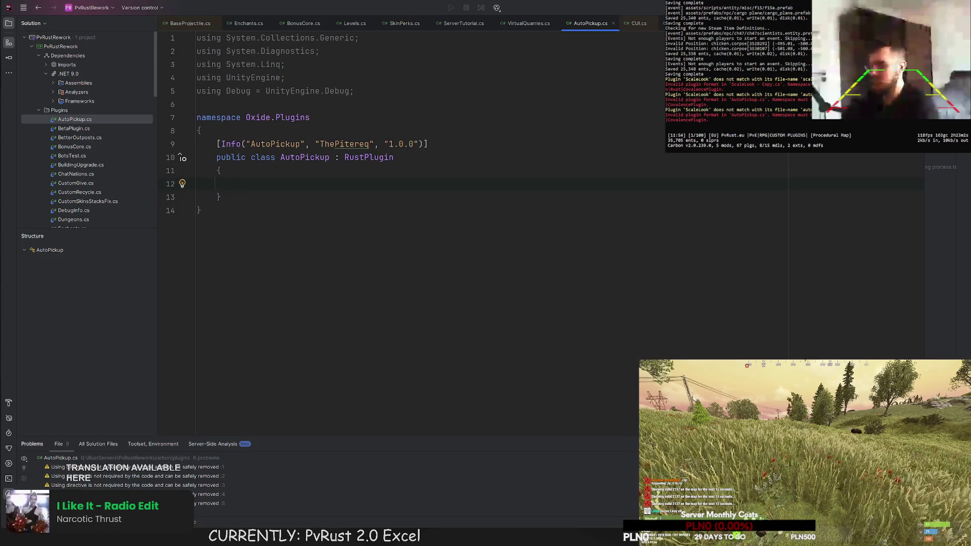
Step: Add OnServerInitialized looping over BasePlayer.activePlayerList and calling GeneratePickupObject(player)
text(priva)
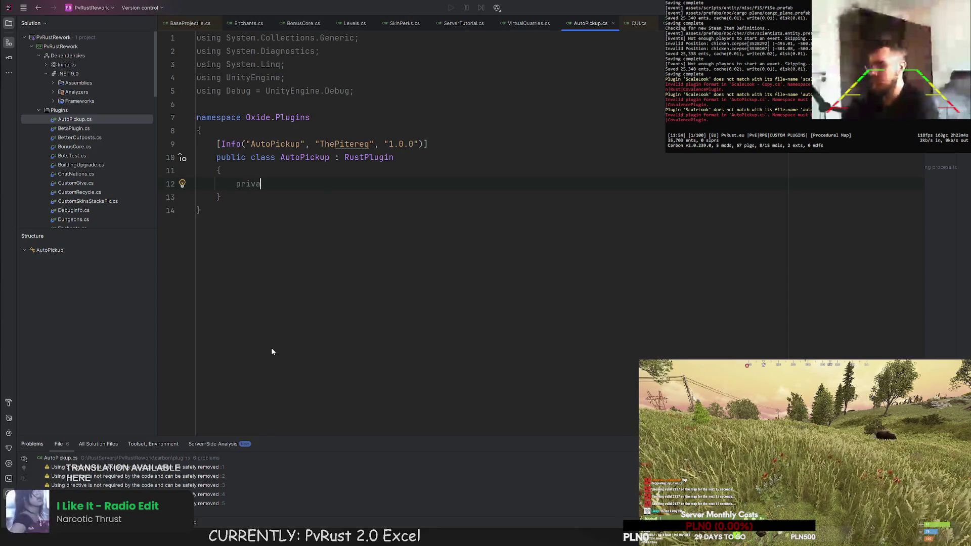
text(te void OnServerInitialized()
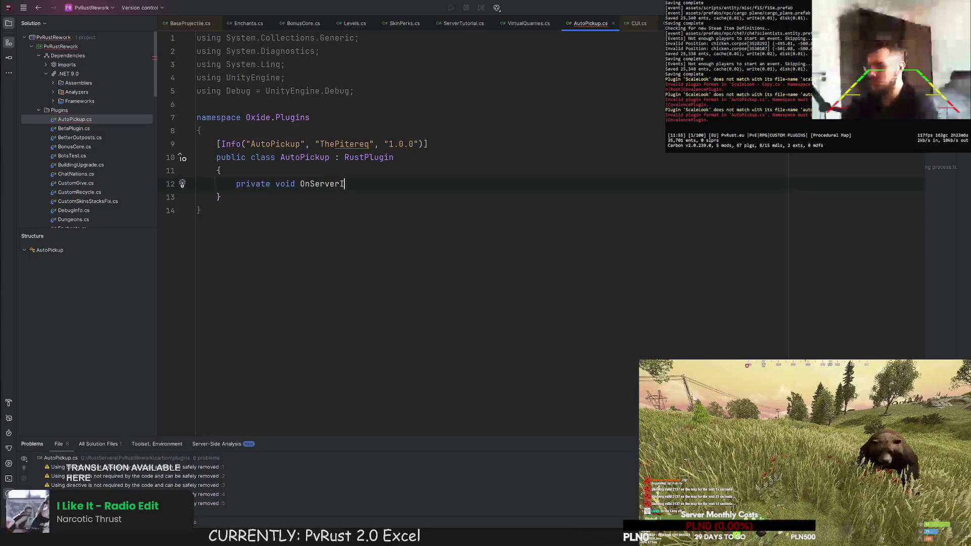
key(End)
key(Return)
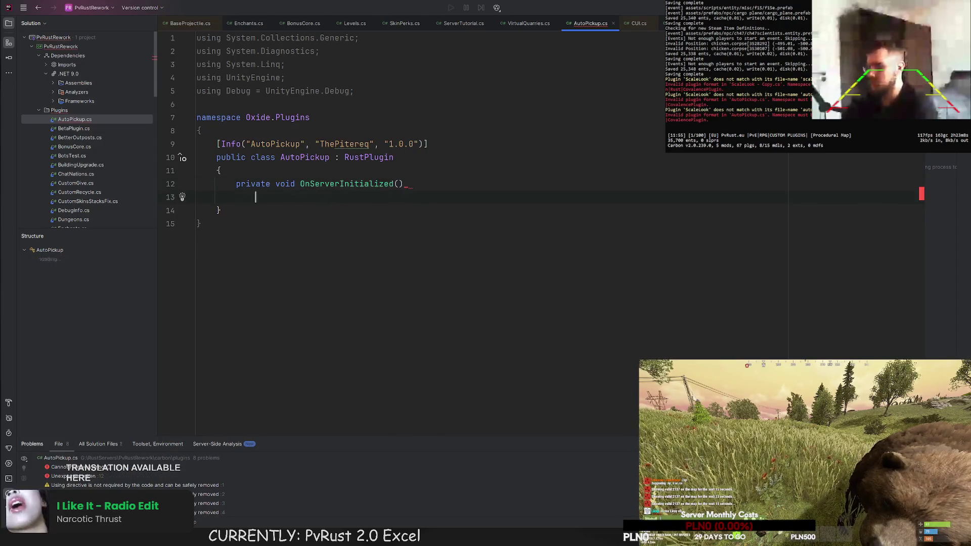
text({)
key(Return)
text(foreach (var)
key(Tab)
key(Return)
text(GenerateP)
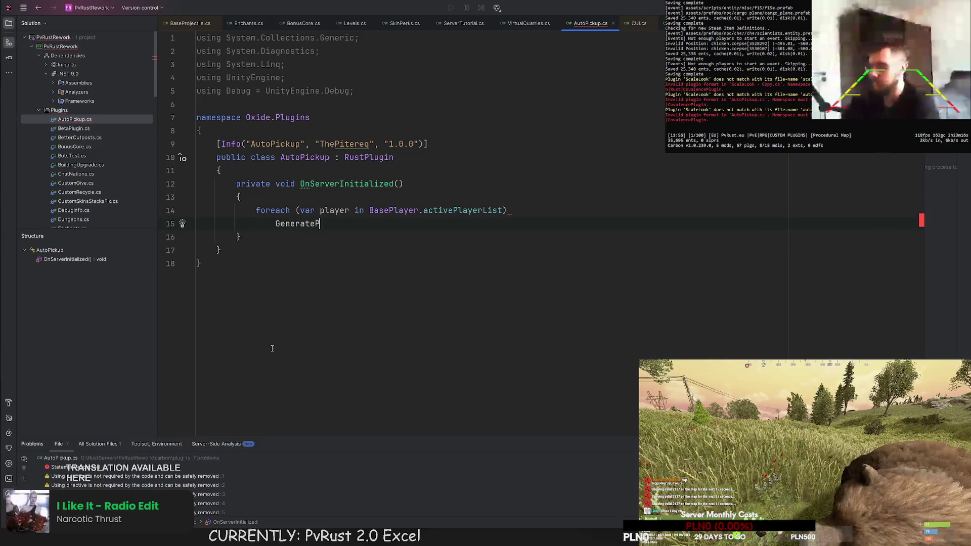
text(ickupObject;)
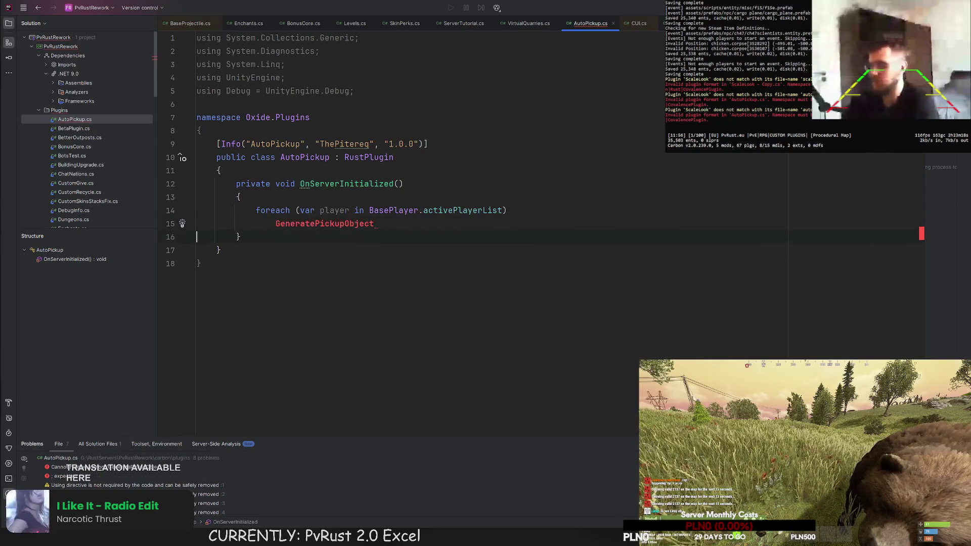
key(Left)
text((pla)
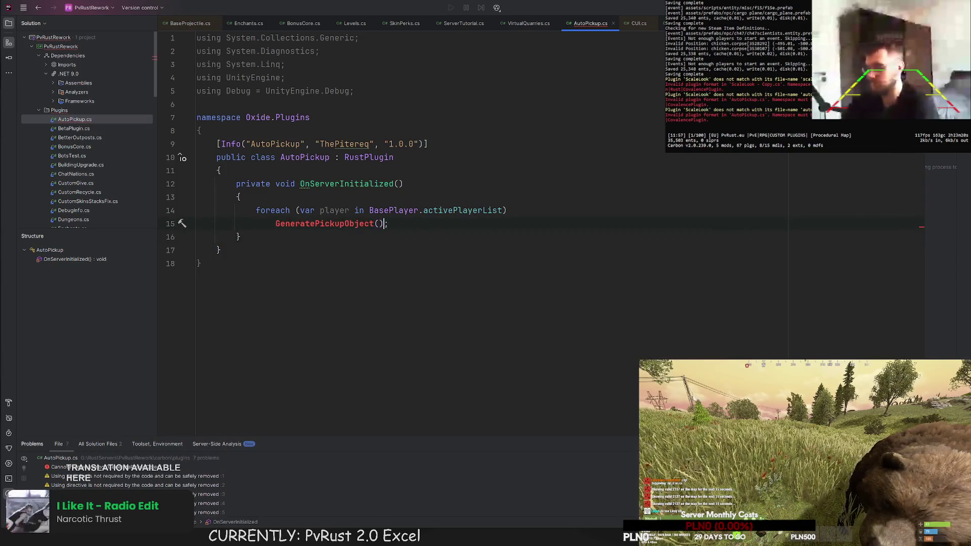
text(yer)
key(Down)
Step: Add an empty private void GeneratePickupObject(BasePlayer player) method
key(Return)
key(Return)
text(private void)
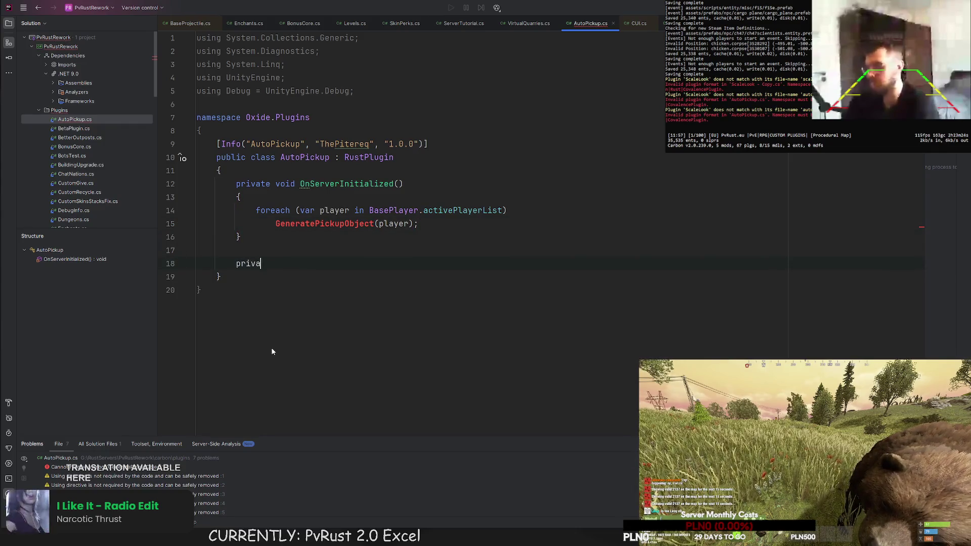
key(Tab)
key(Return)
text({)
key(Return)
key(Down)
key(Return)
key(Return)
Step: Declare an empty private class PickupSphere : MonoBehaviour
text(private class Picku)
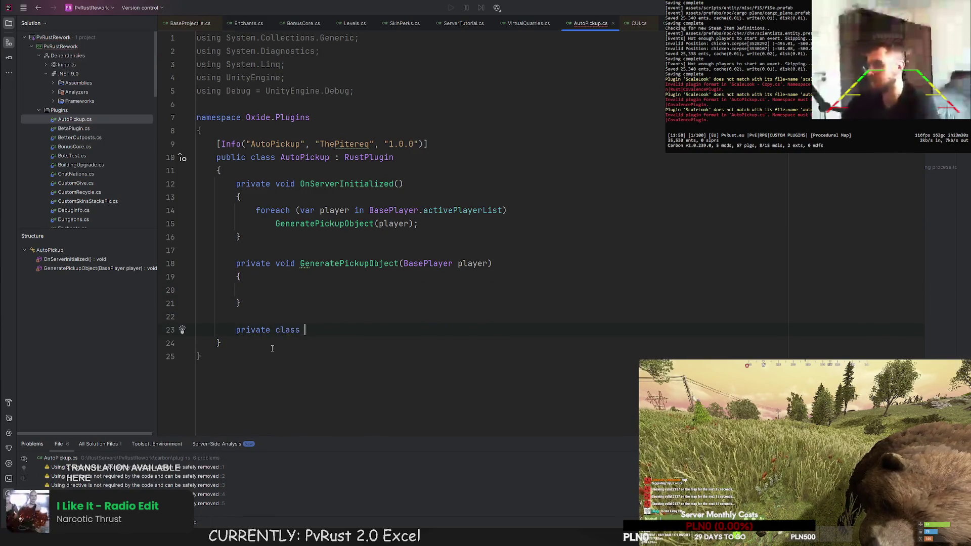
text(pSphe)
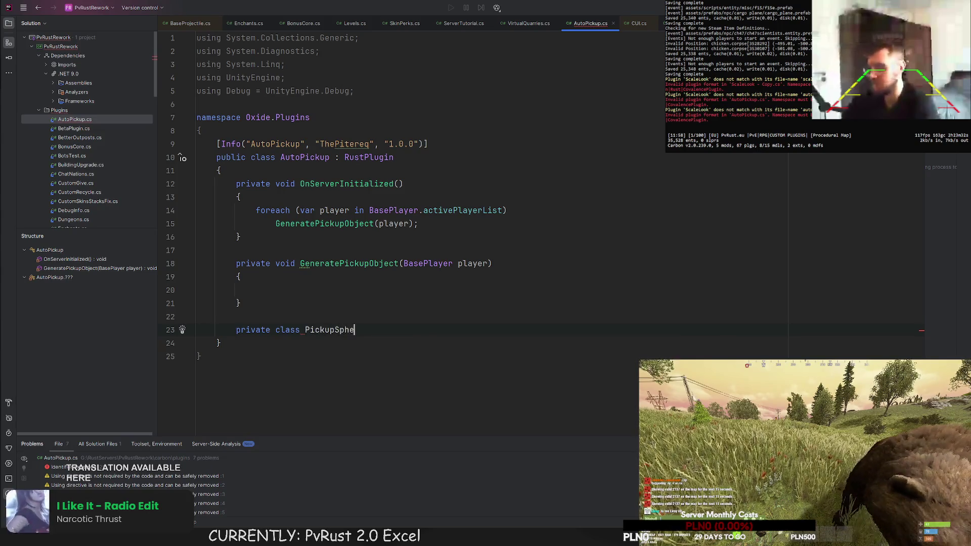
text(re : Mobo)
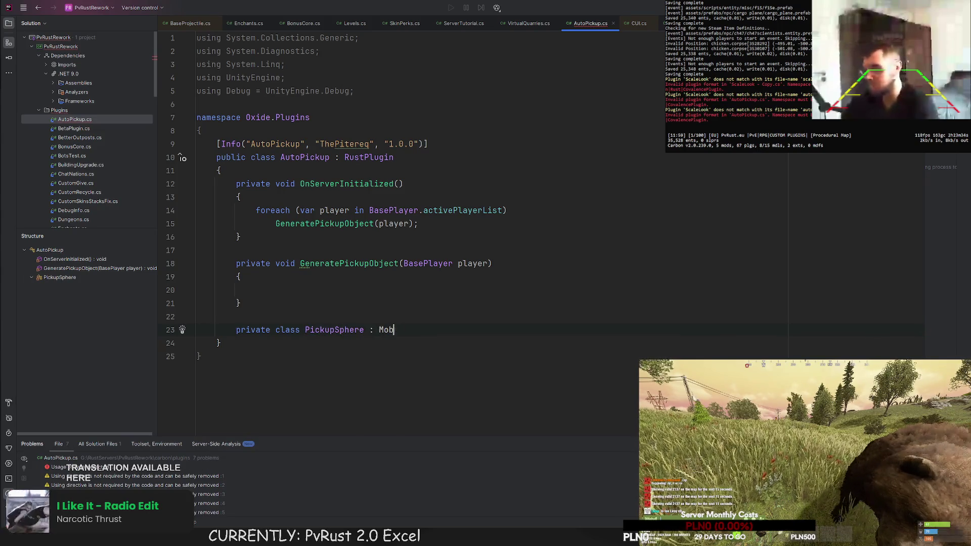
key(Return)
key(Return)
text({)
key(Return)
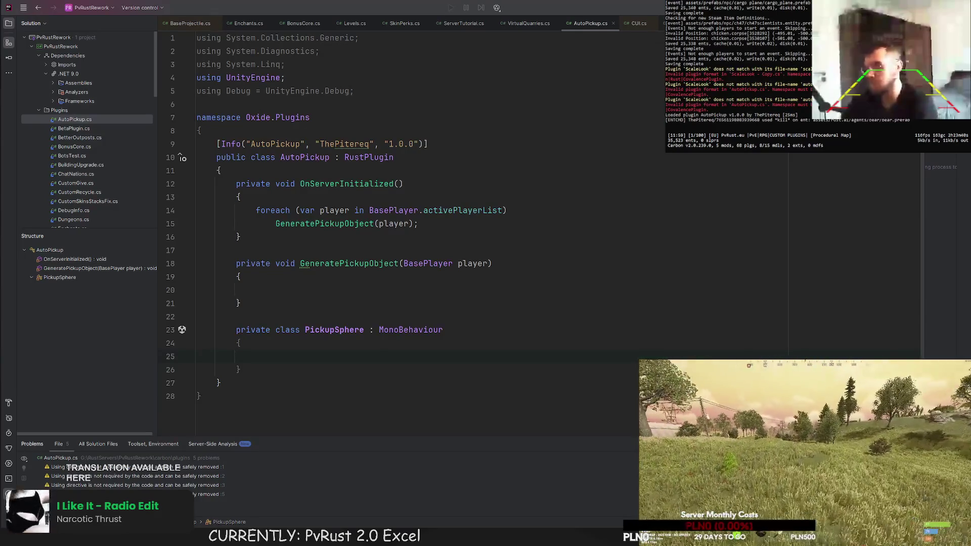
Step: Add private SphereCollider collider and Rigidbody rigidbody fields to PickupSphere
click(294, 202)
click(389, 242)
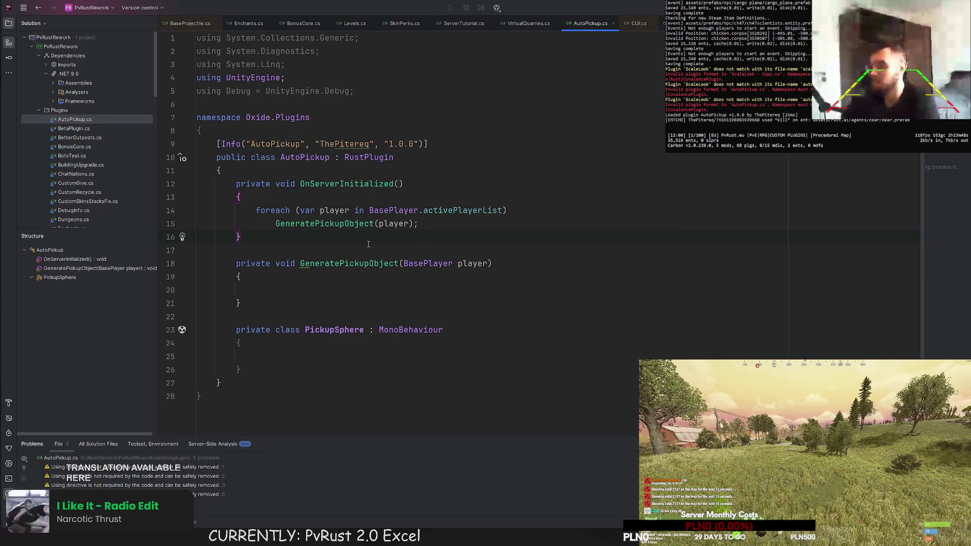
click(299, 353)
click(287, 303)
click(294, 359)
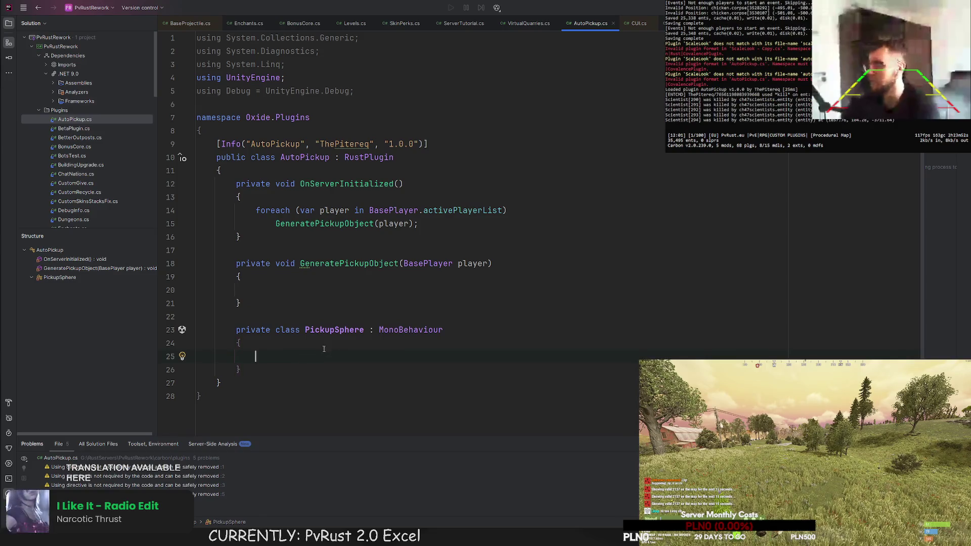
text(priva)
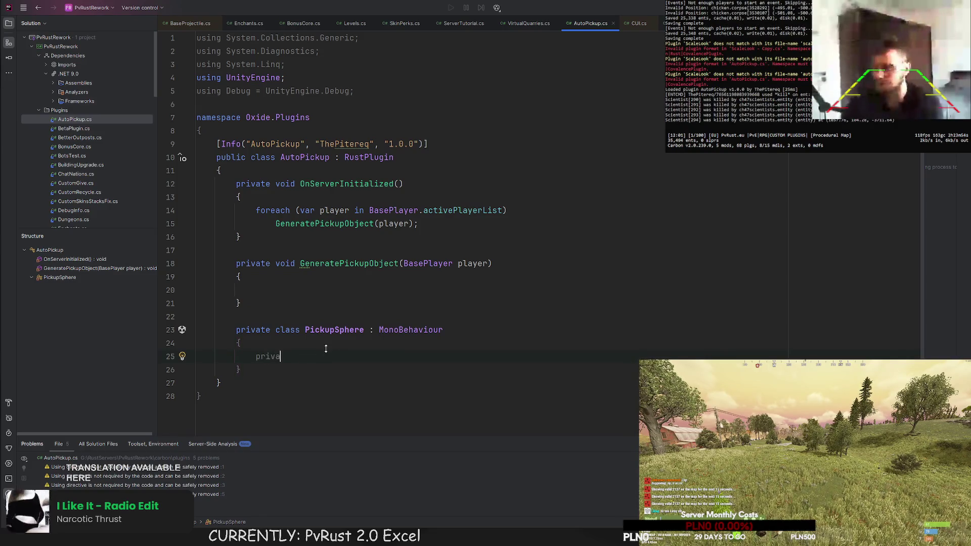
text(te Sphere)
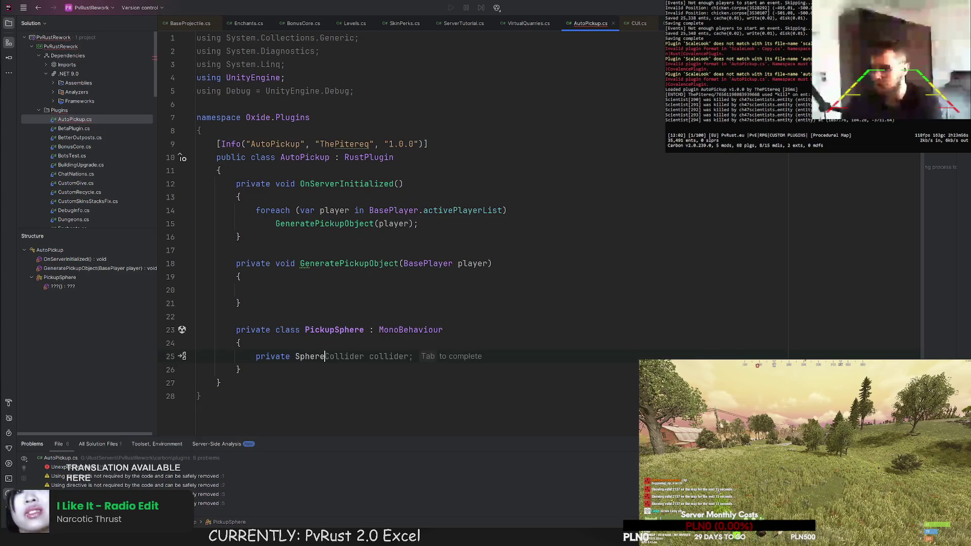
key(Tab)
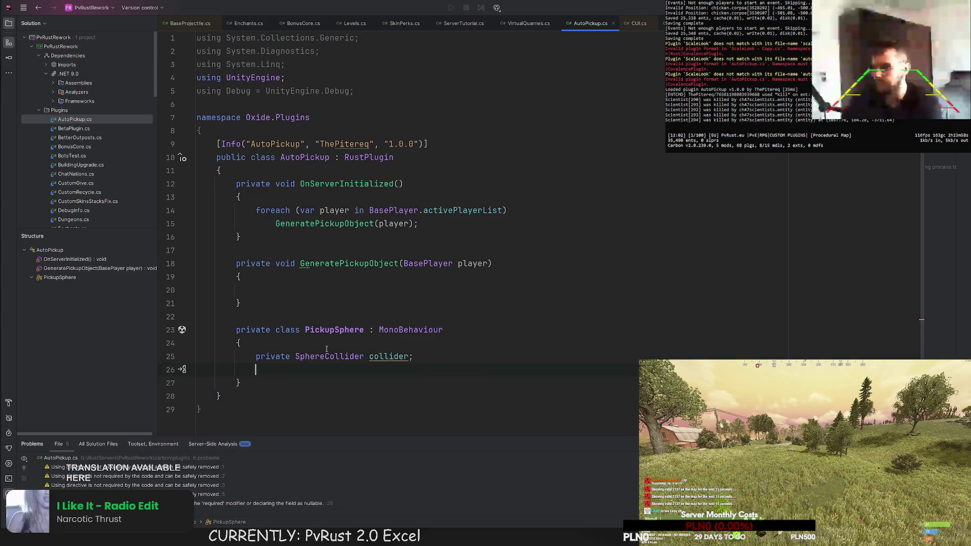
text(private Rigi)
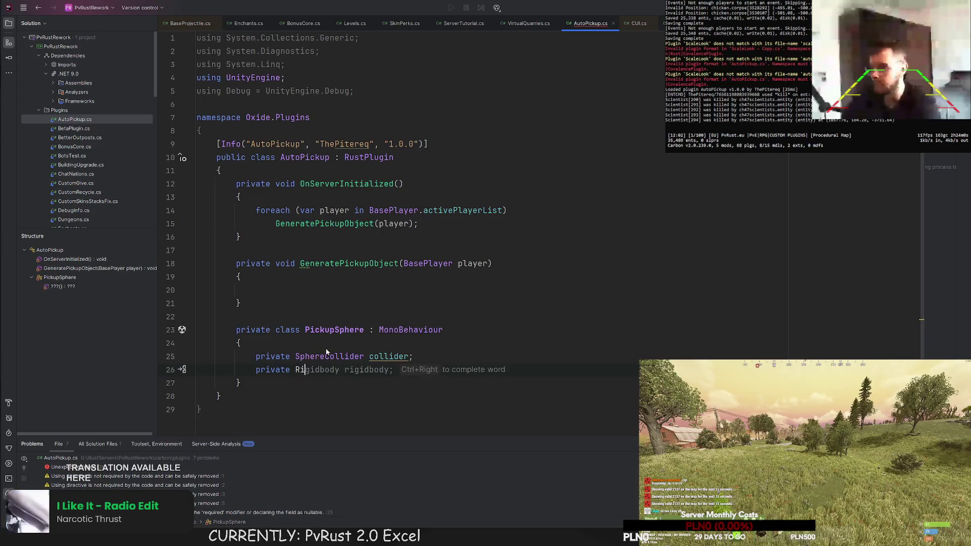
key(Tab)
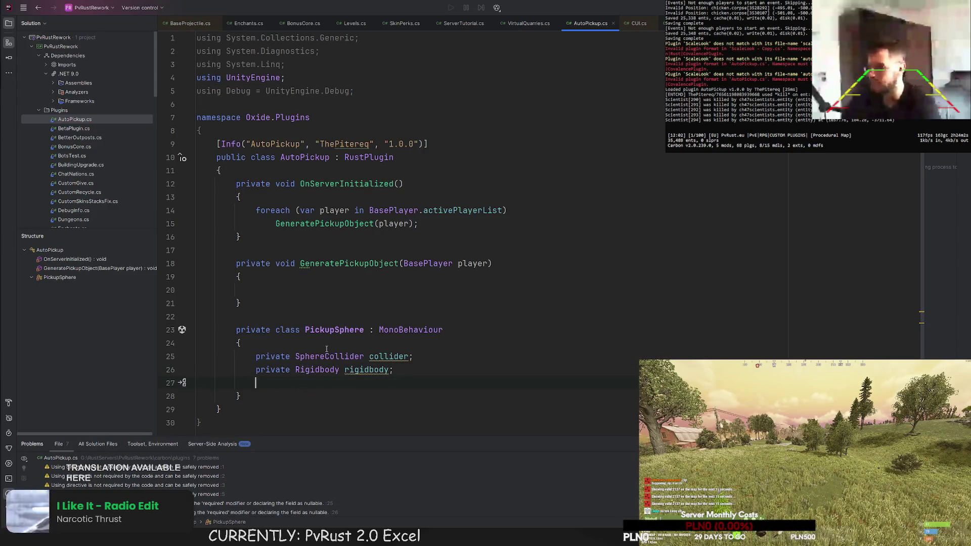
Step: Add an empty private void Start() method below the fields
key(Return)
text(o)
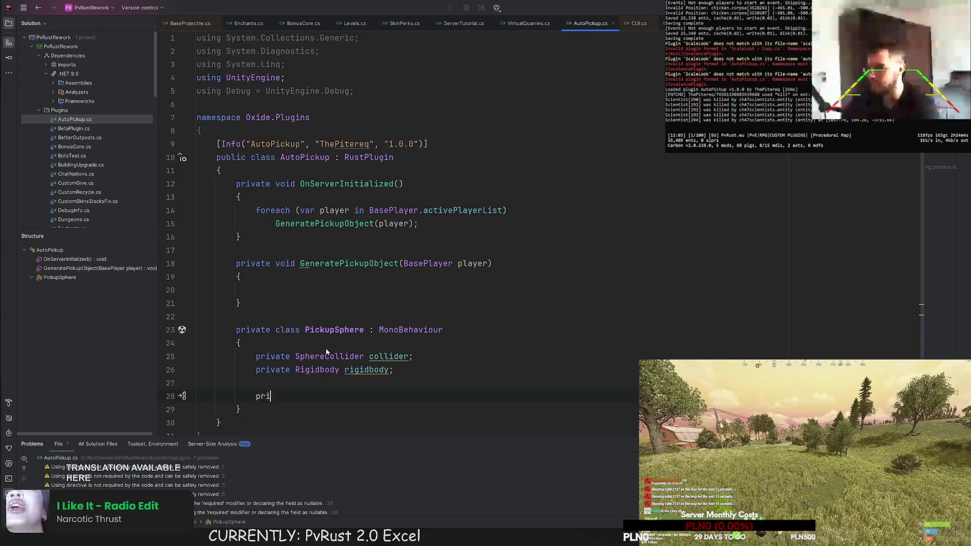
text(e )
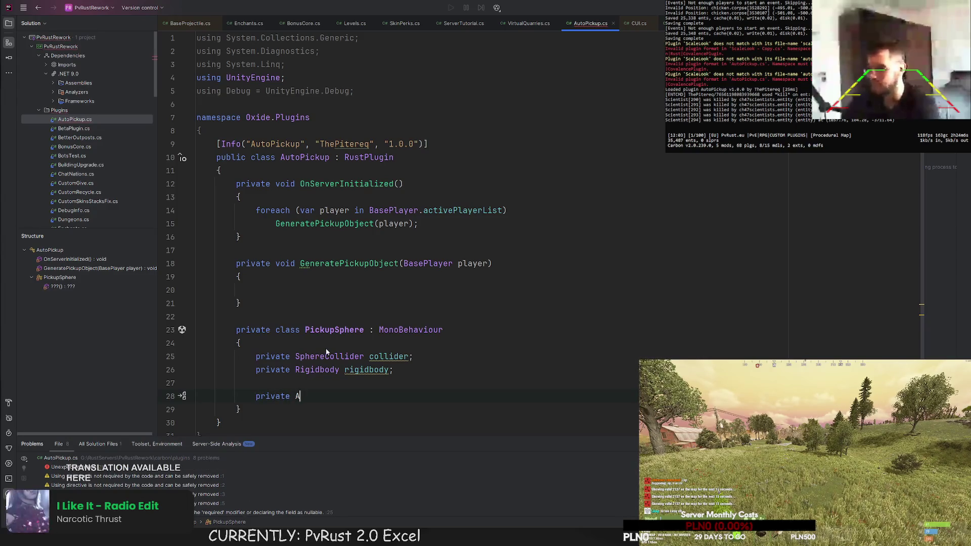
text(Start)
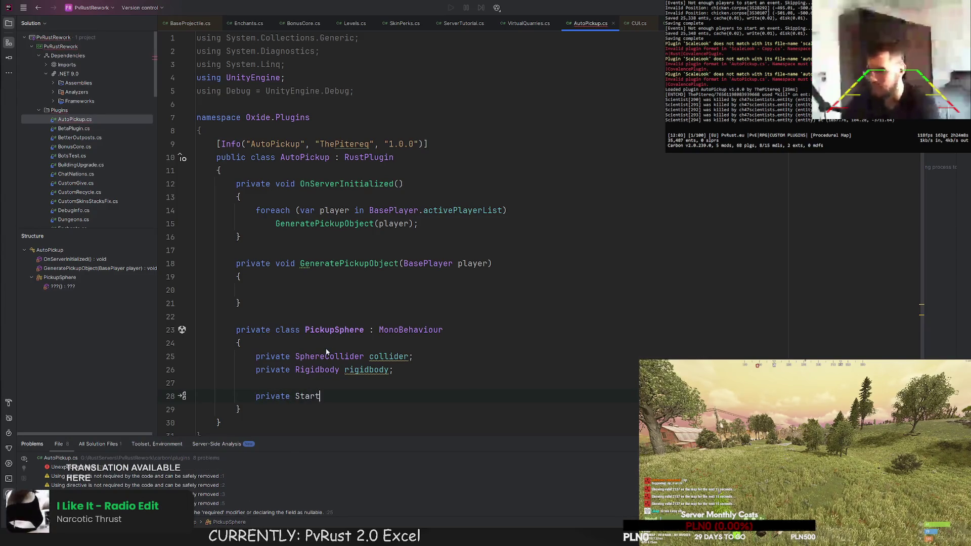
key(Return)
key(BackSpace)
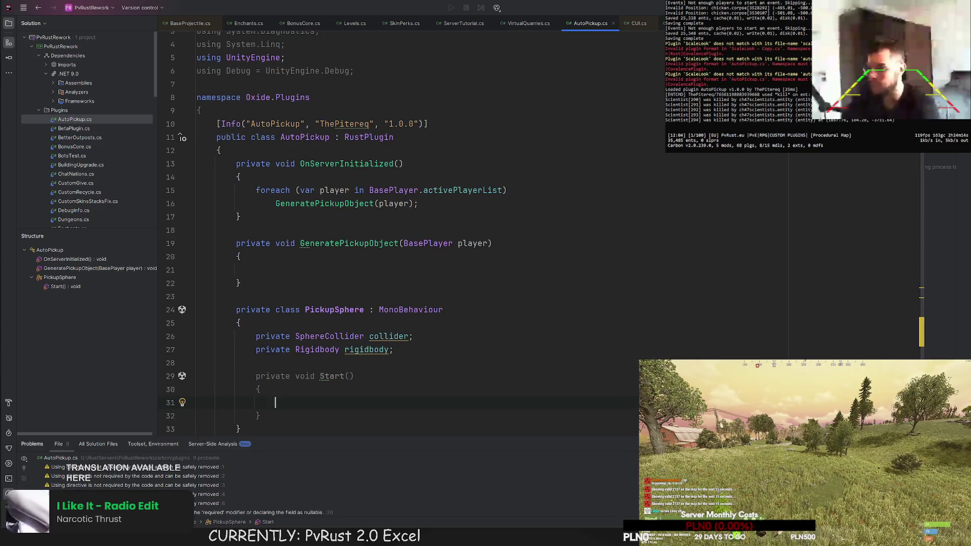
Step: In Start, assign collider = gameObject.AddComponent<SphereCollider>()
text(collider = GetComponent<SphereCollider>();)
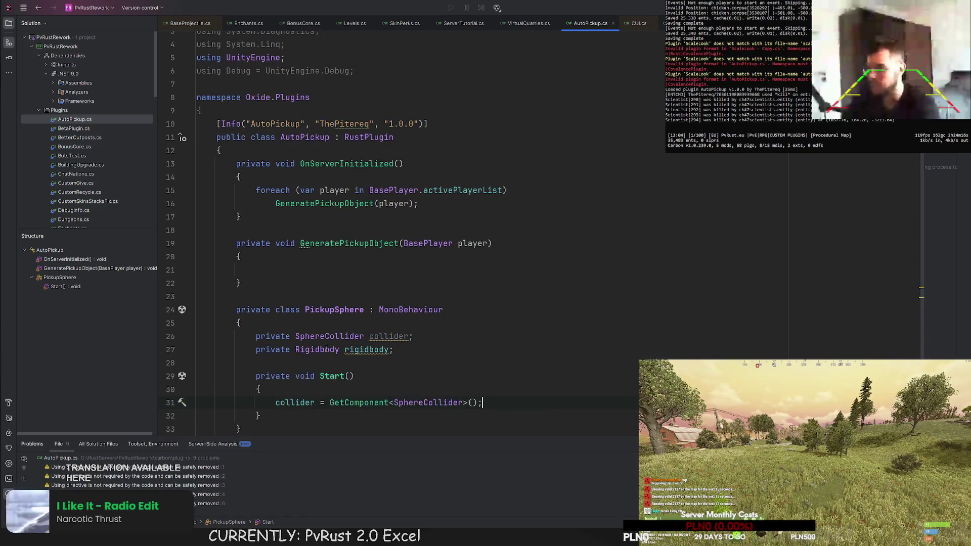
scroll(384, 394, down, 1)
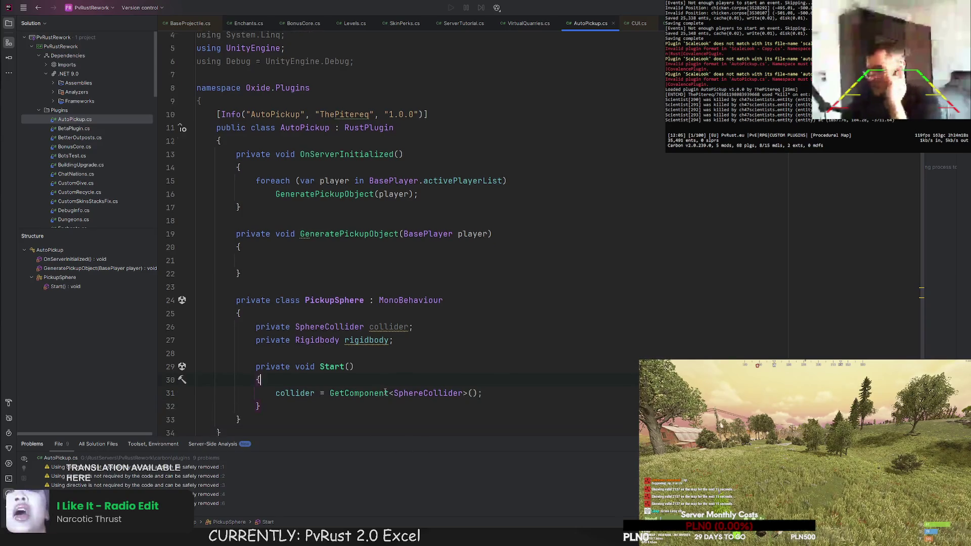
double_click(372, 363)
text(gameObject.add)
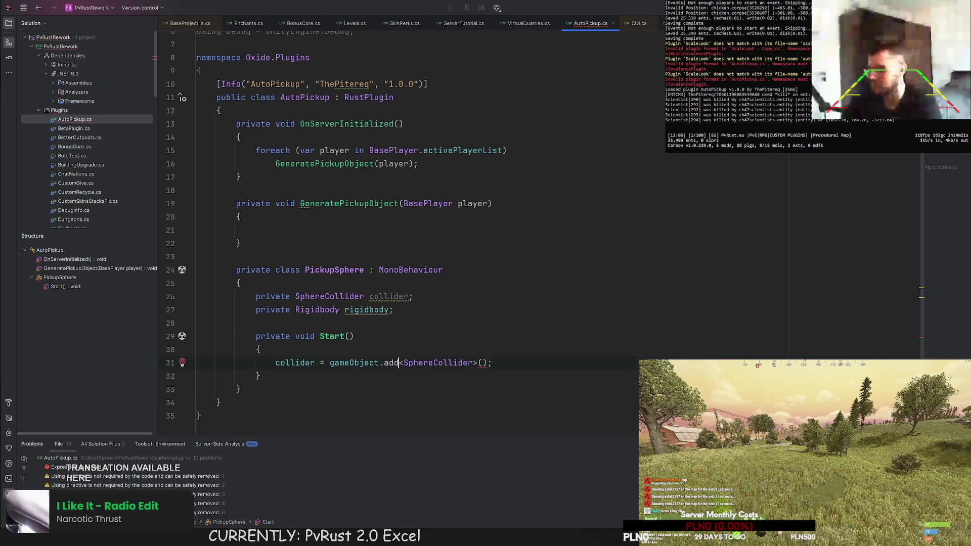
key(Tab)
key(Left)
text(<Sph)
key(Tab)
key(End)
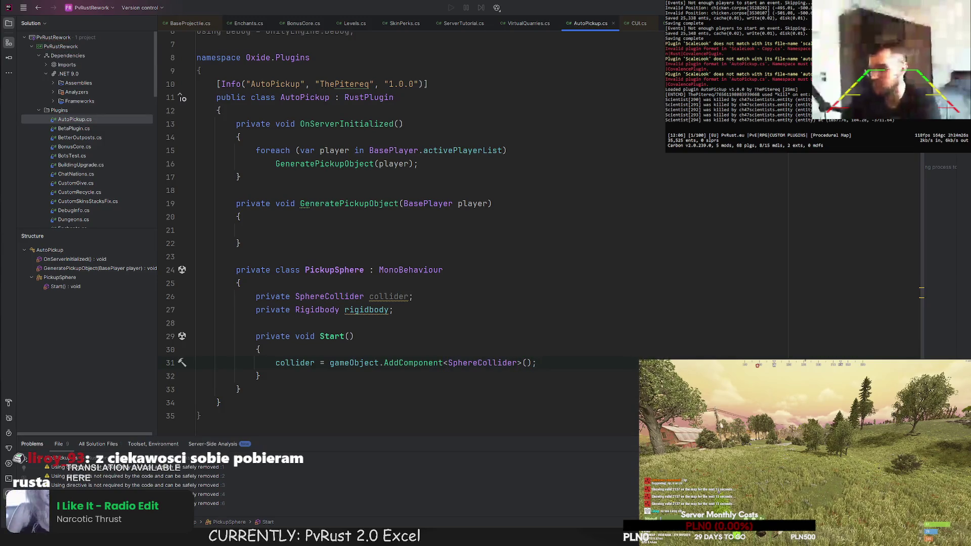
Step: Duplicate that line to assign rigidbody = gameObject.AddComponent<Rigidbody>()
key(ctrl+d)
click(389, 310)
double_click(295, 363)
text(rigidbody)
double_click(482, 363)
text(Rig)
key(Return)
key(Right)
key(Right)
key(Right)
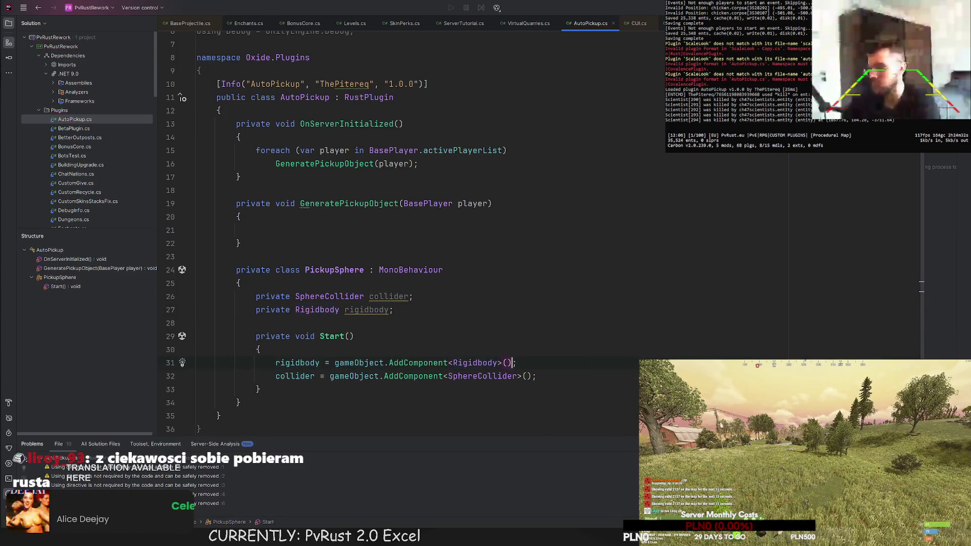
key(Return)
Step: Rename the rigidbody and collider fields and their uses in Start to rb and col
double_click(381, 310)
text(rb)
double_click(388, 297)
text(col)
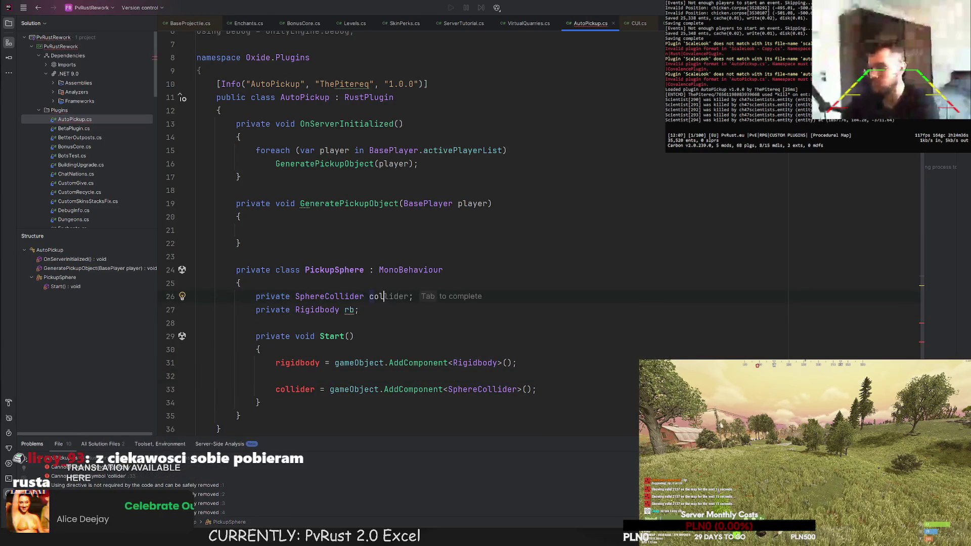
double_click(297, 363)
text(rb)
double_click(295, 390)
text(col)
click(560, 357)
key(Return)
key(BackSpace)
scroll(84, 163, down, 6)
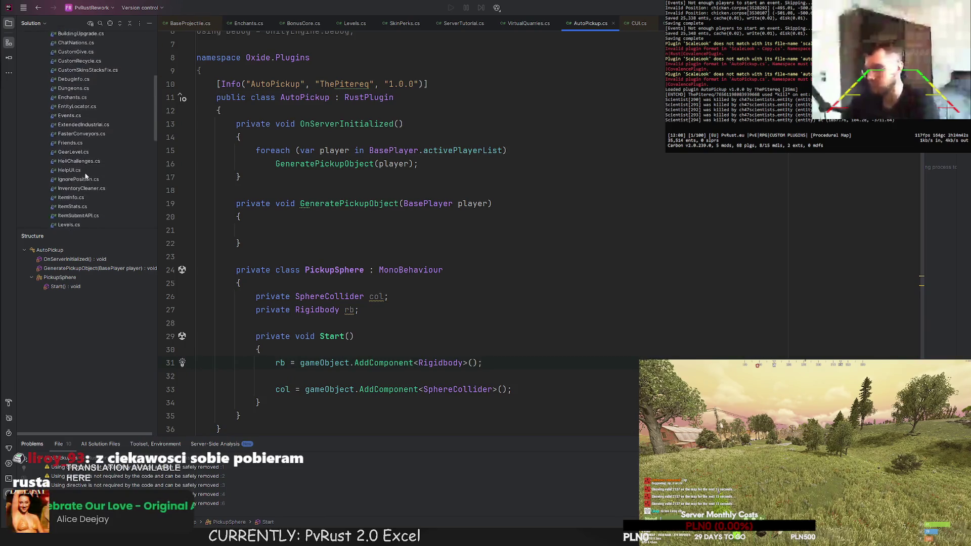
scroll(84, 163, down, 3)
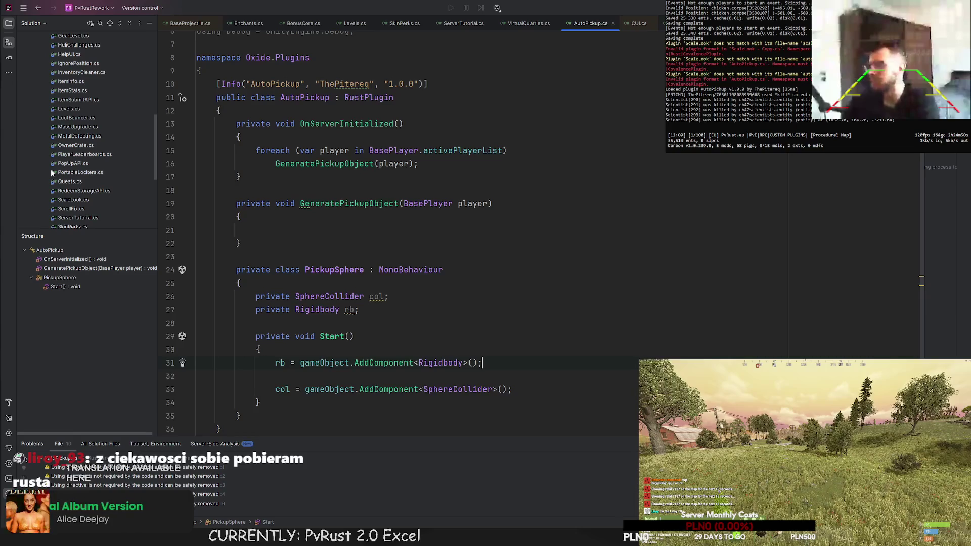
scroll(71, 174, down, 2)
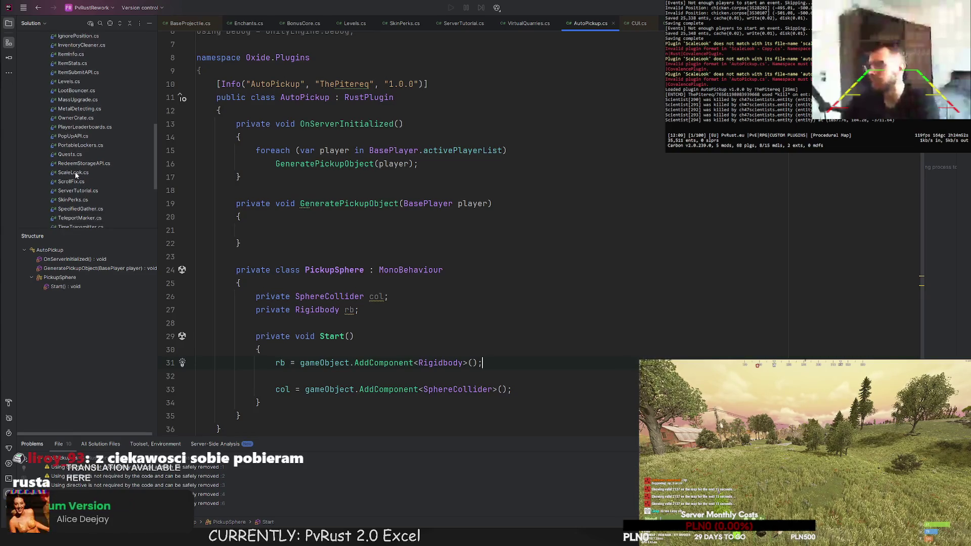
scroll(75, 175, down, 3)
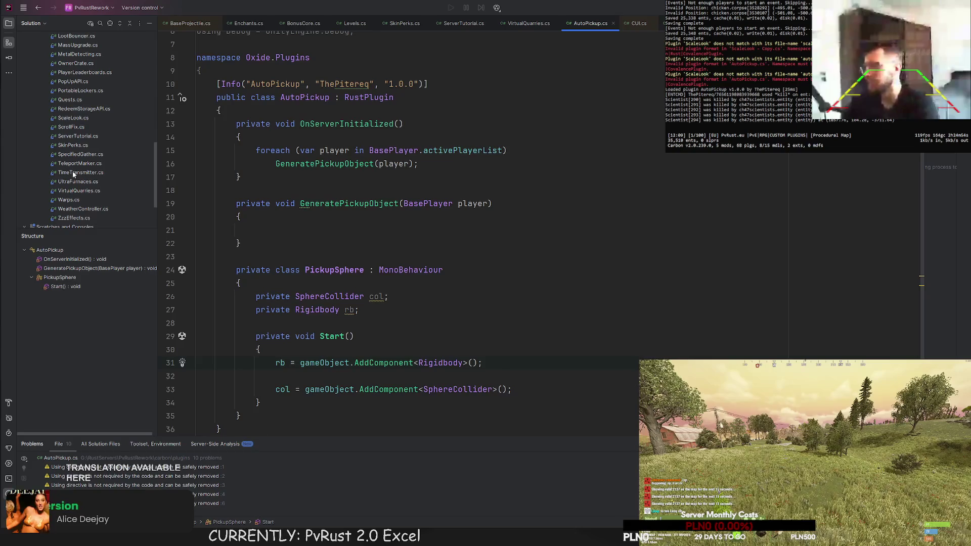